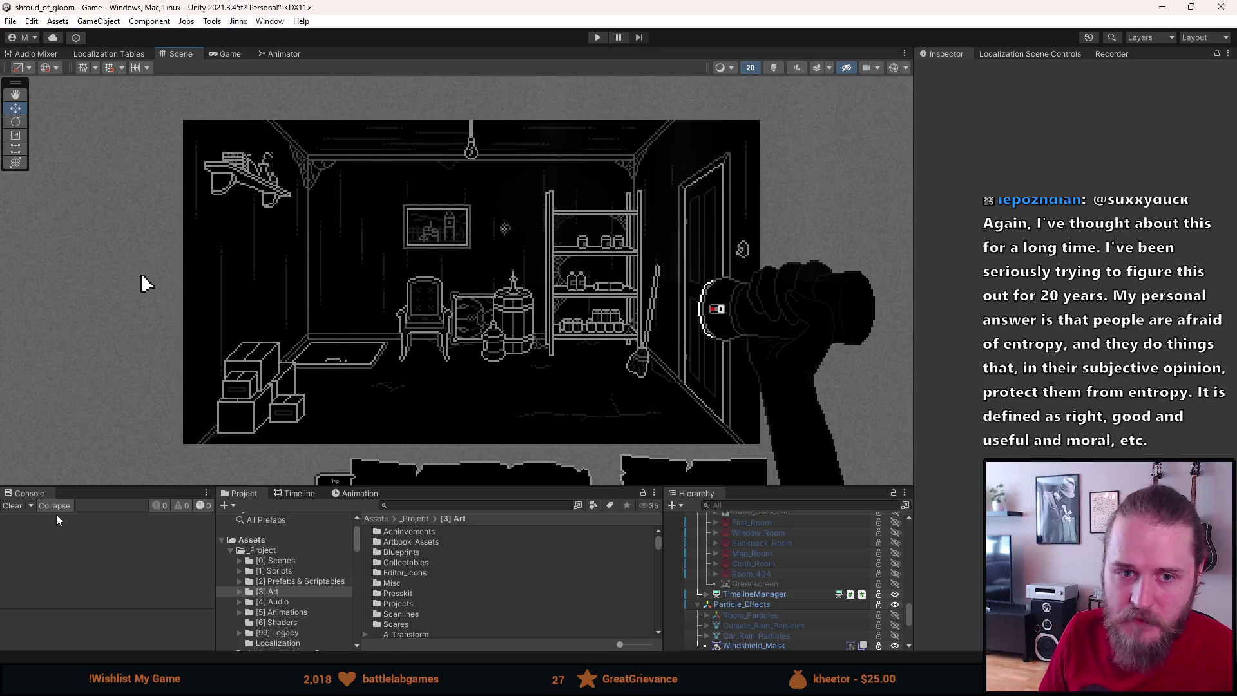
Step: Zoom and pan the Scene view onto the room, then save the scene with Ctrl+S
click(18, 508)
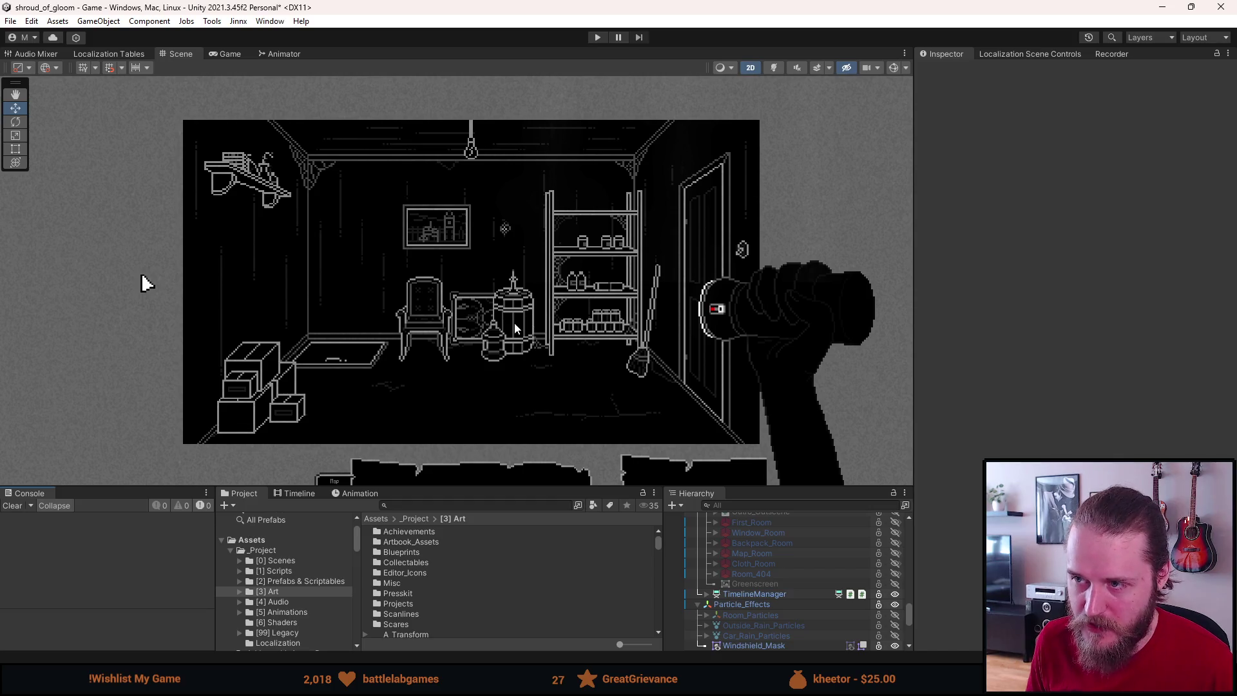
scroll(515, 323, up, 2)
drag(514, 330, 522, 329)
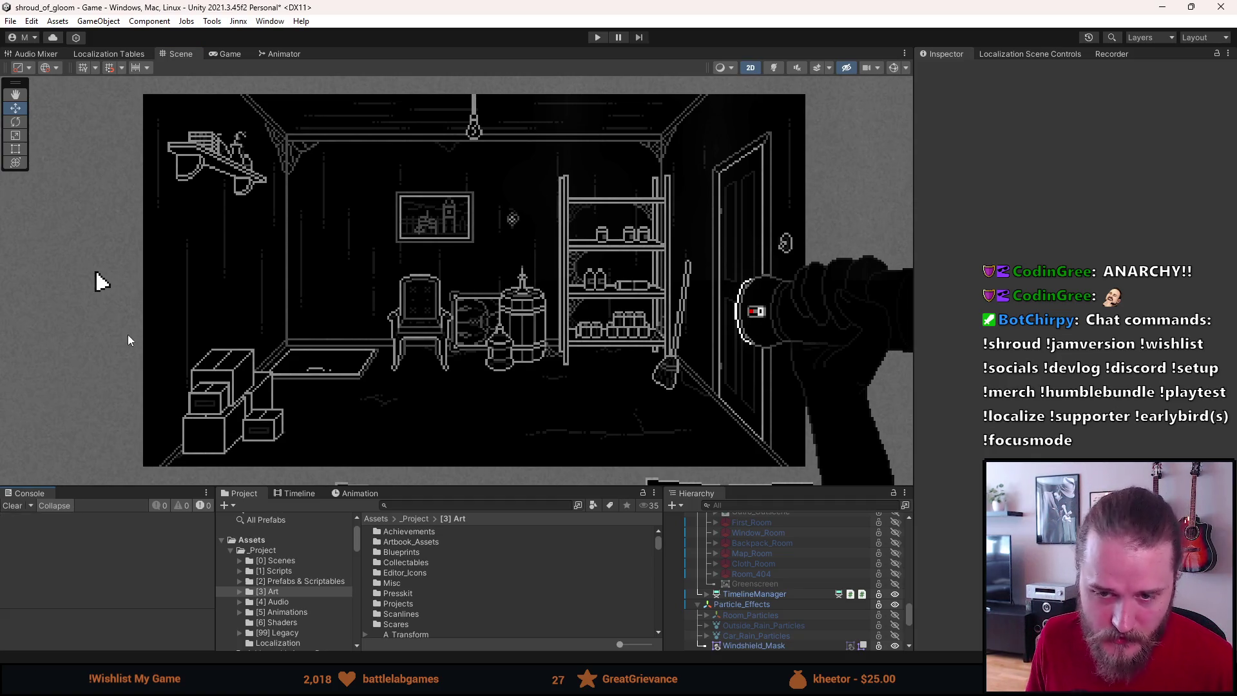
scroll(385, 286, up, 1)
mouse_move(400, 254)
mouse_down()
mouse_move(390, 250)
mouse_move(404, 259)
mouse_up()
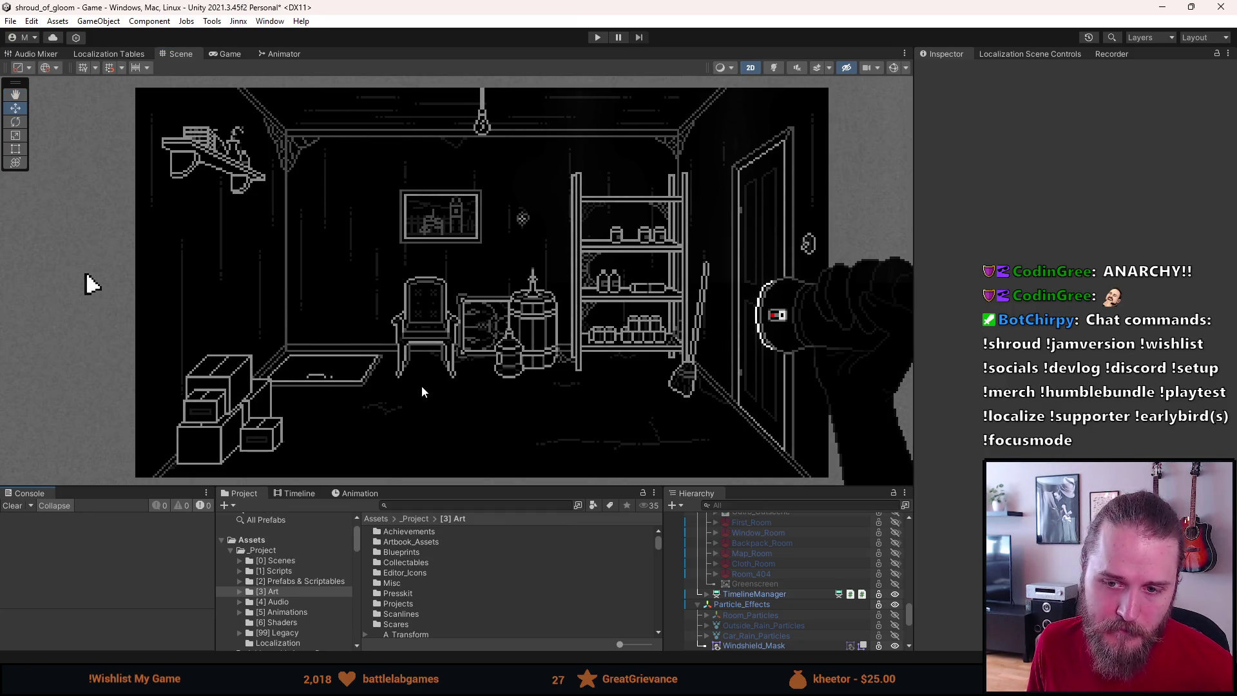
scroll(422, 385, down, 1)
scroll(421, 385, up, 1)
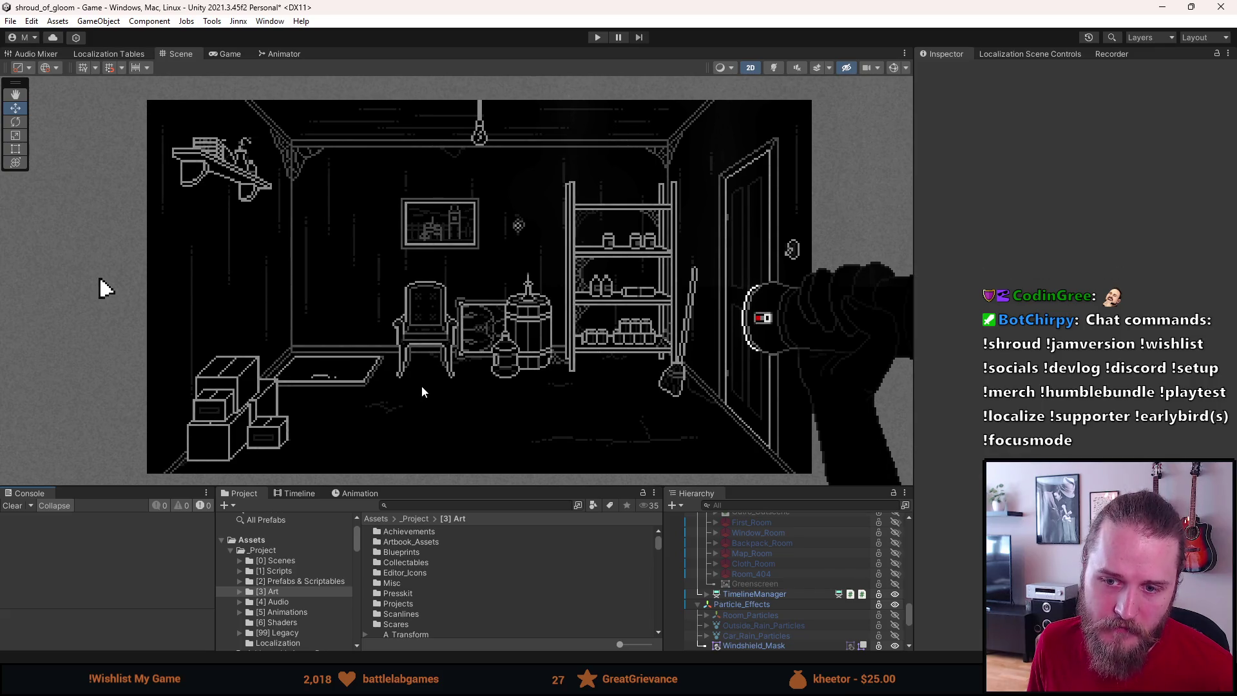
drag(421, 385, 423, 387)
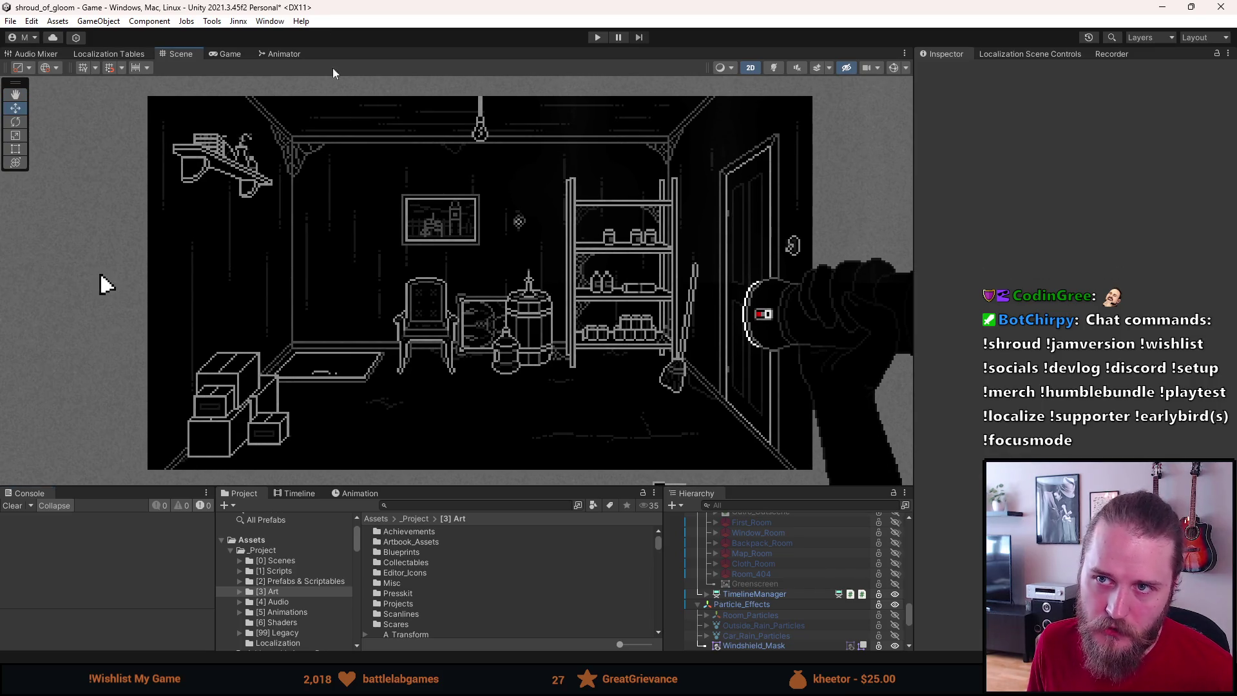
key(ctrl+s)
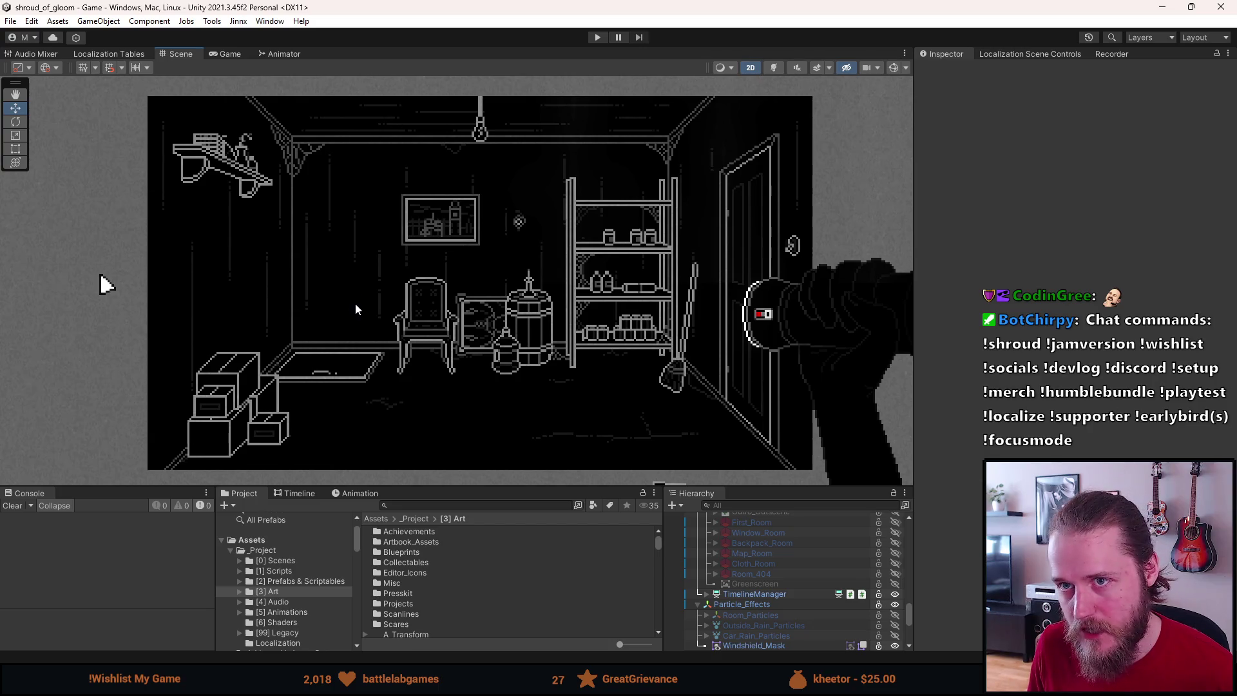
Step: Select First_Storage_Room in the Hierarchy to show its 320×180, Standard_Medium settings
scroll(776, 613, up, 10)
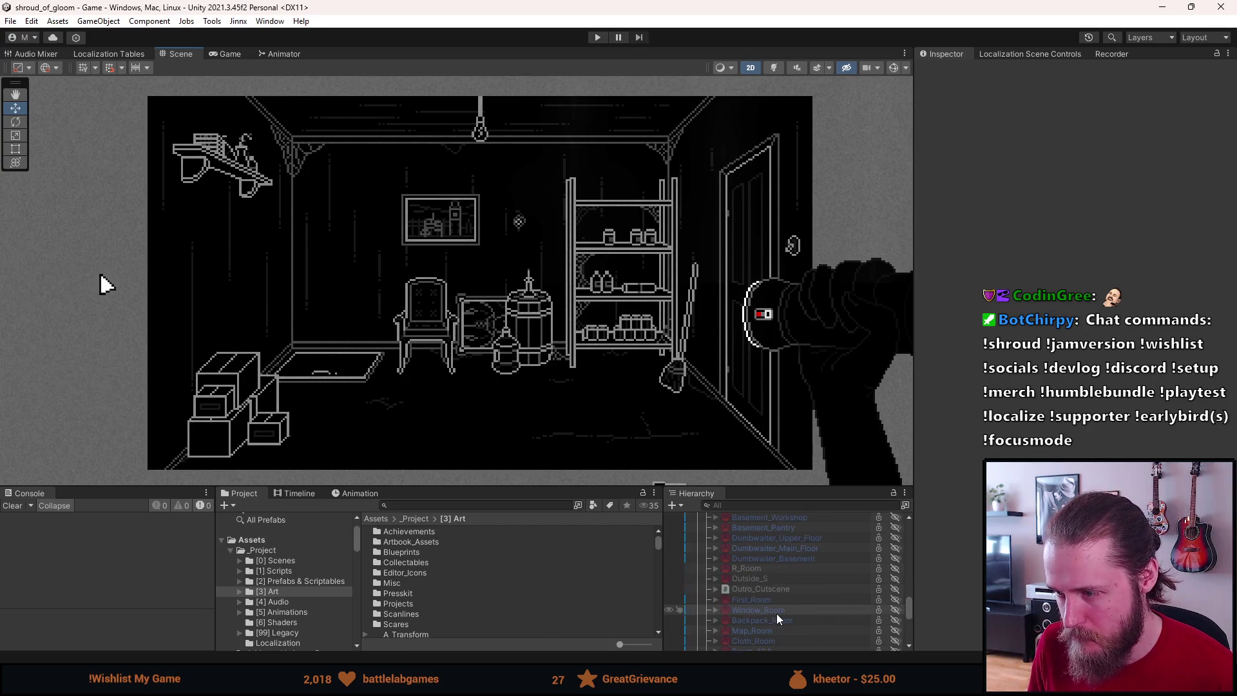
scroll(768, 616, up, 5)
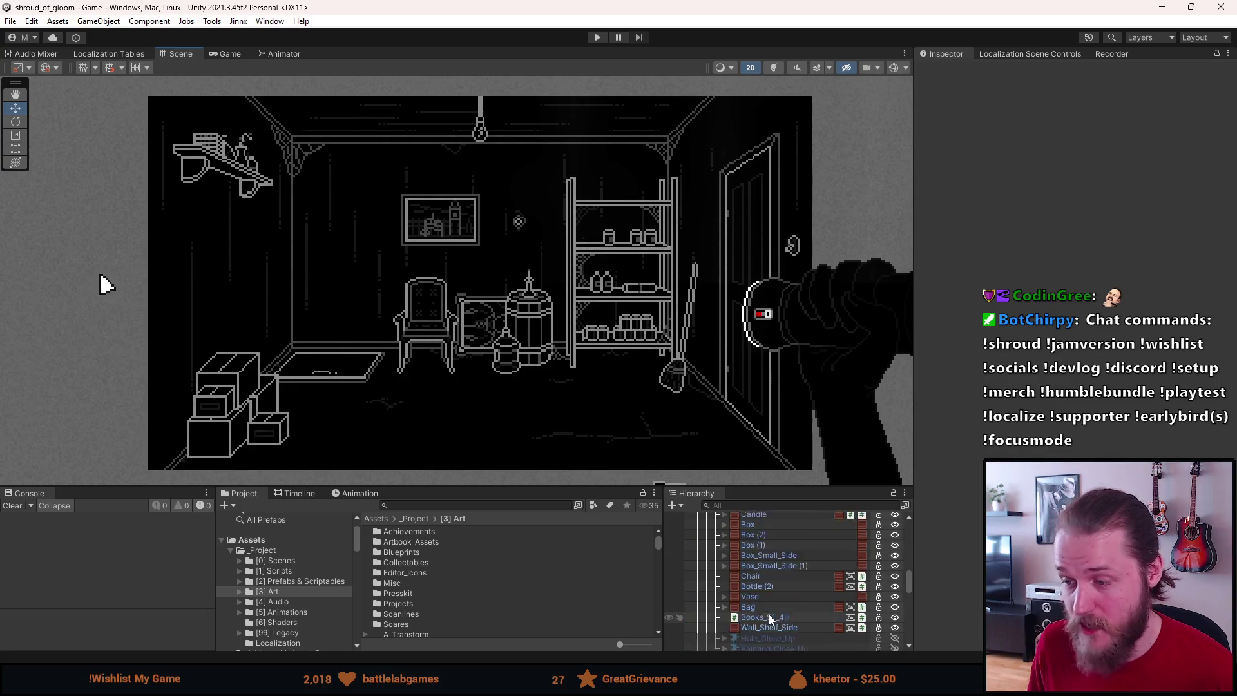
scroll(768, 614, up, 5)
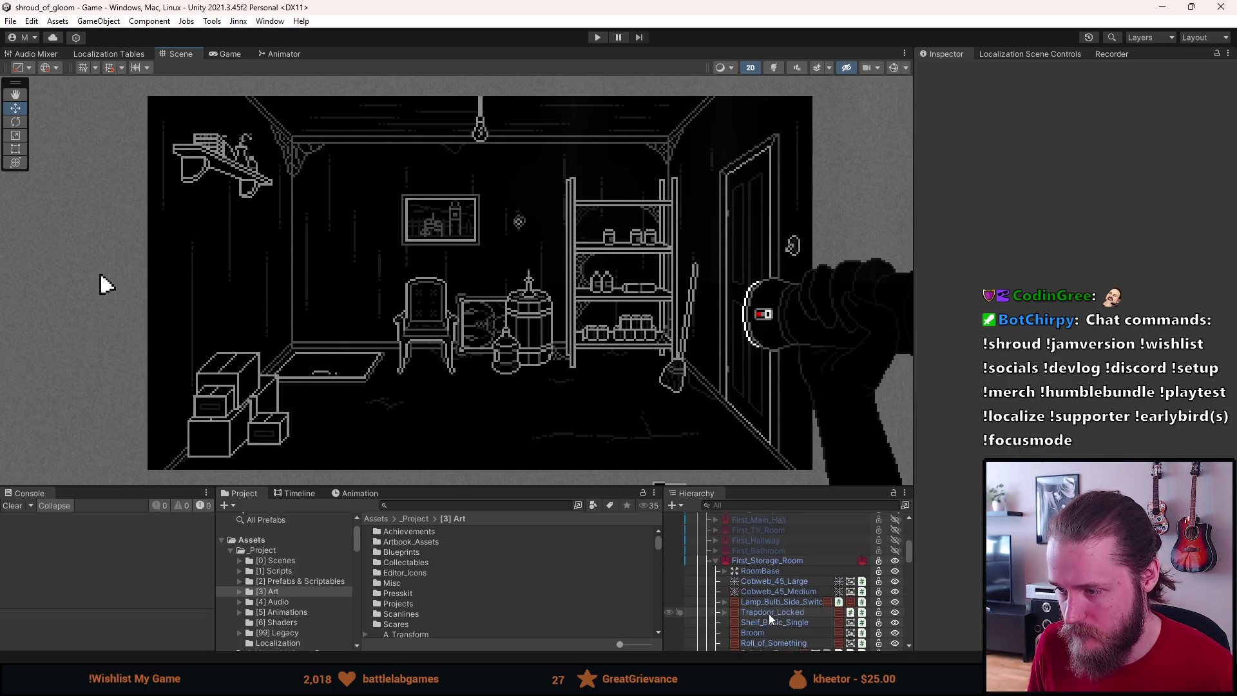
click(778, 559)
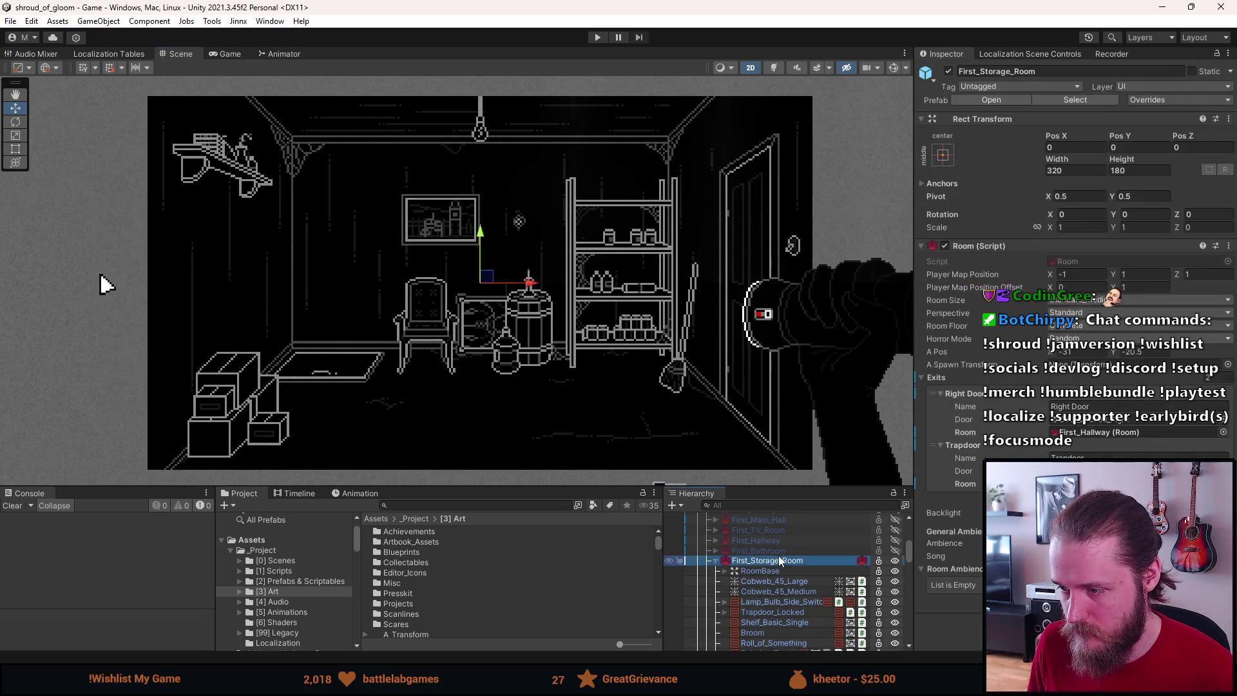
Step: Apply all prefab overrides on First_Storage_Room, collapse it and deactivate the room
click(1175, 102)
click(1192, 296)
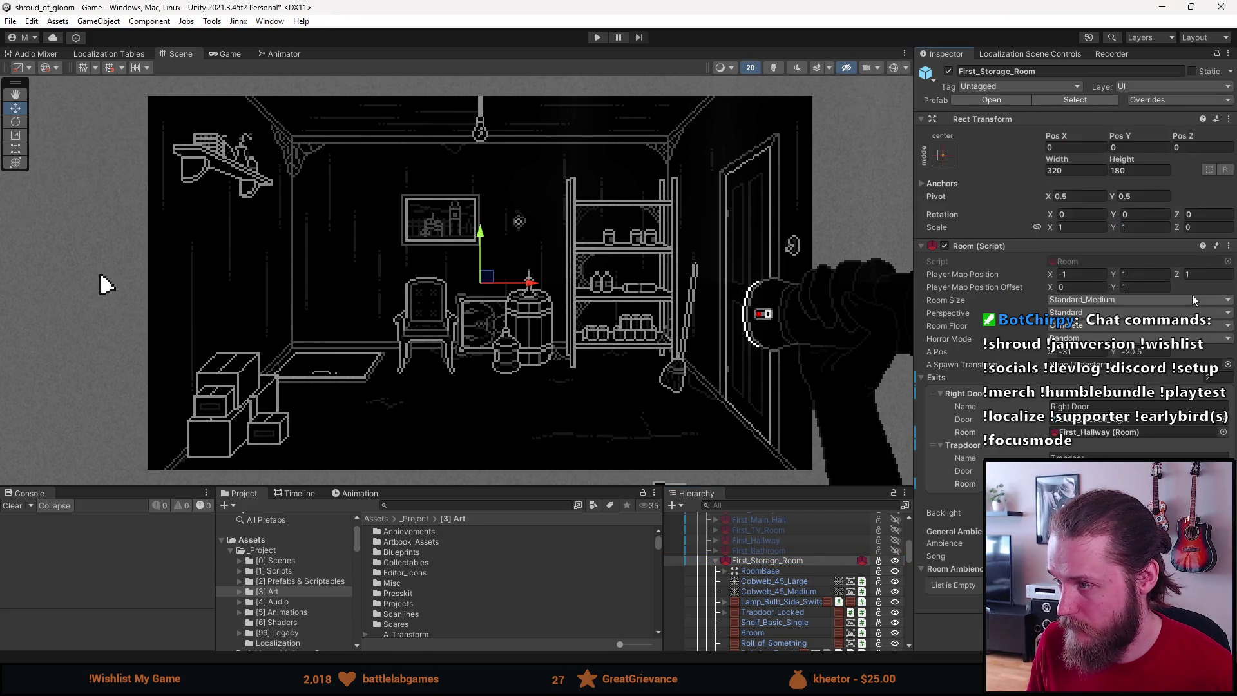
click(714, 562)
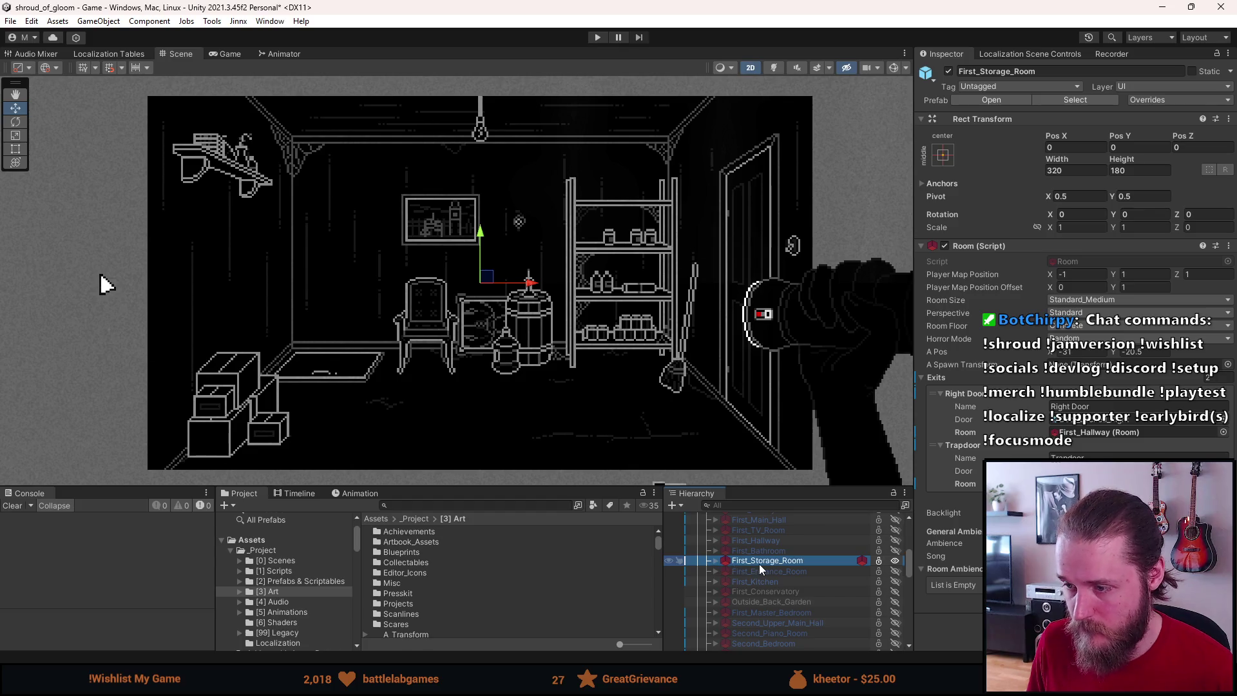
key(alt+shift+a)
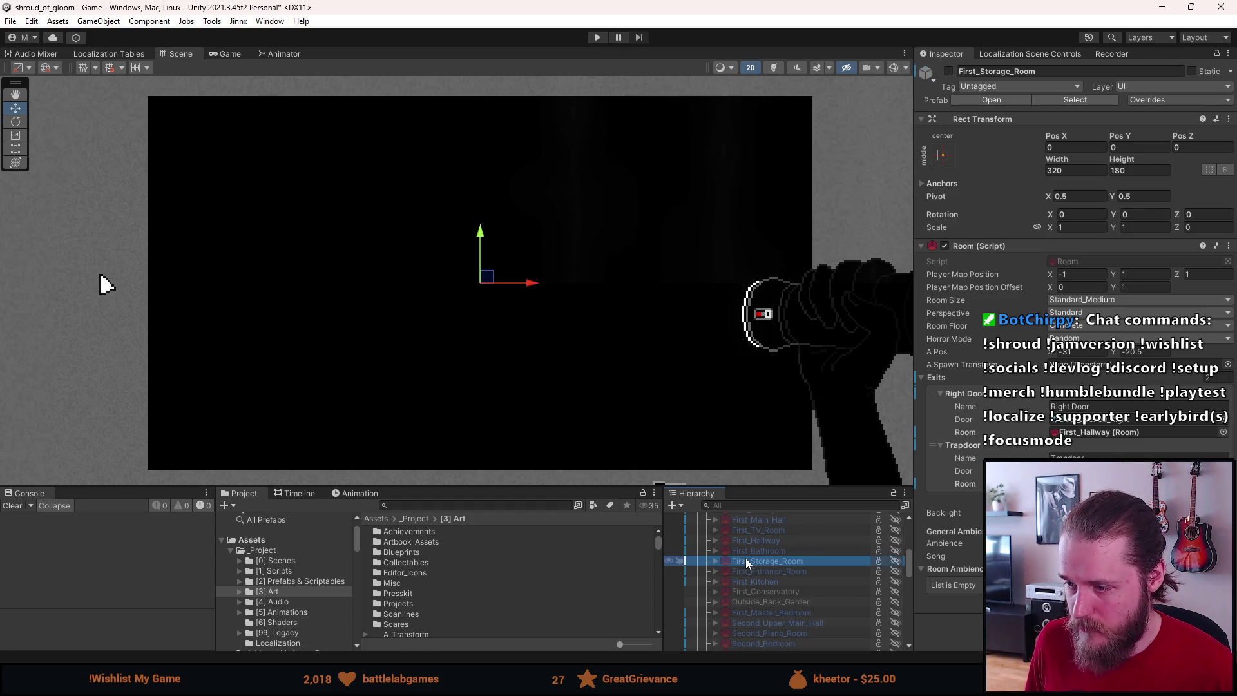
Step: Toggle First_Garage on and off, then activate the Outside_Left room
scroll(723, 587, up, 2)
scroll(723, 586, up, 2)
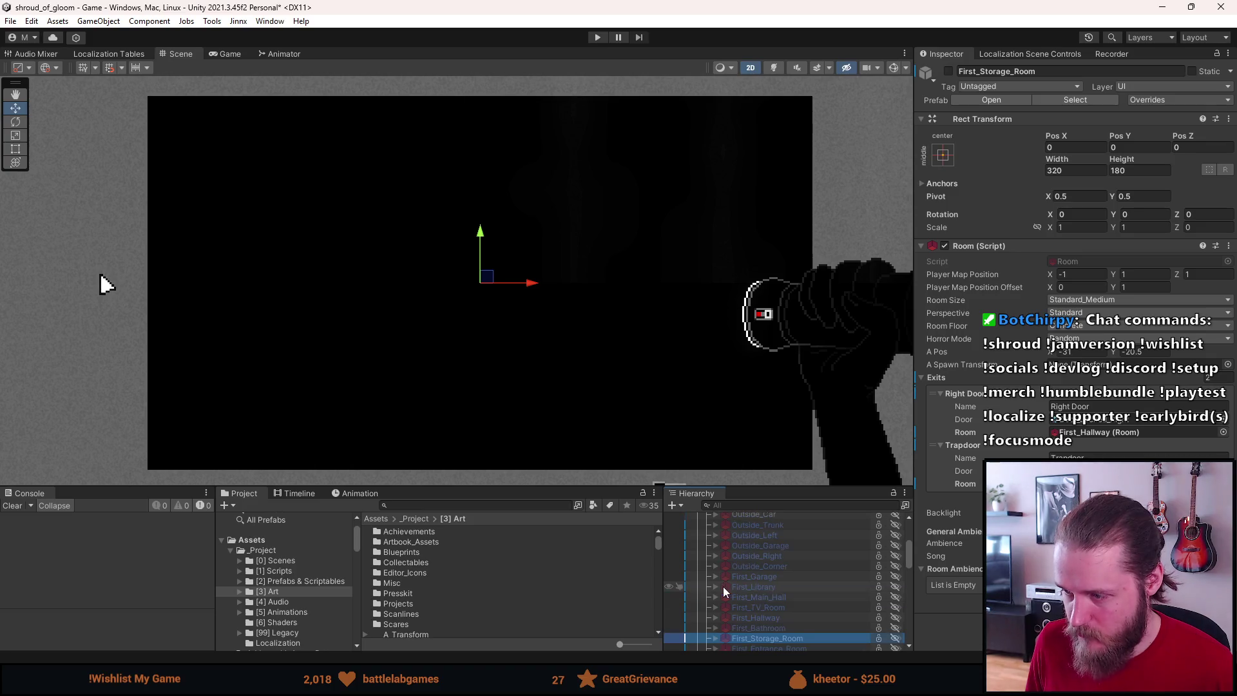
scroll(793, 603, down, 5)
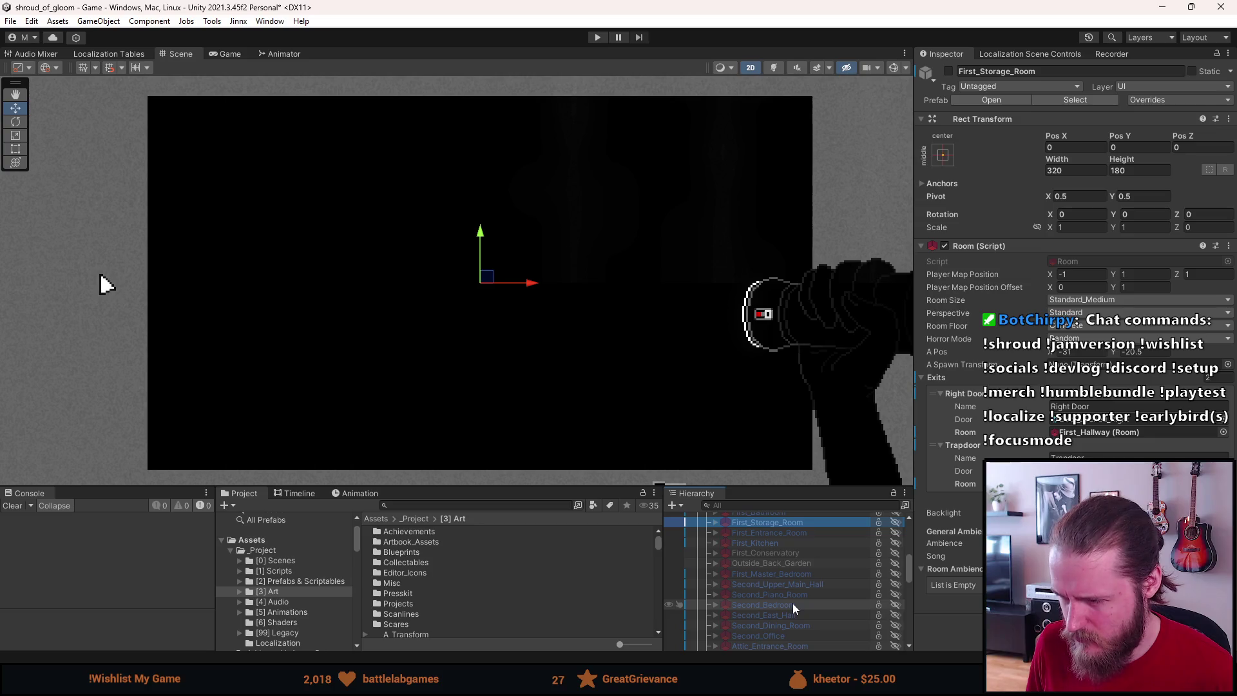
scroll(793, 604, up, 4)
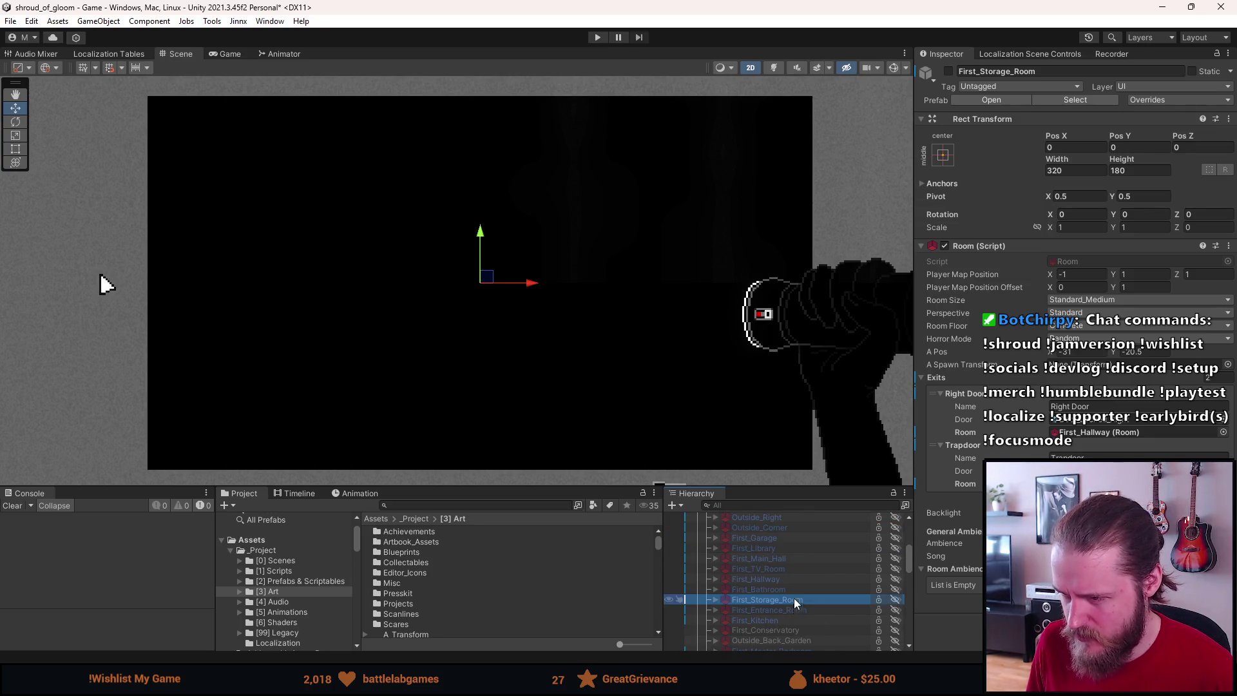
click(789, 538)
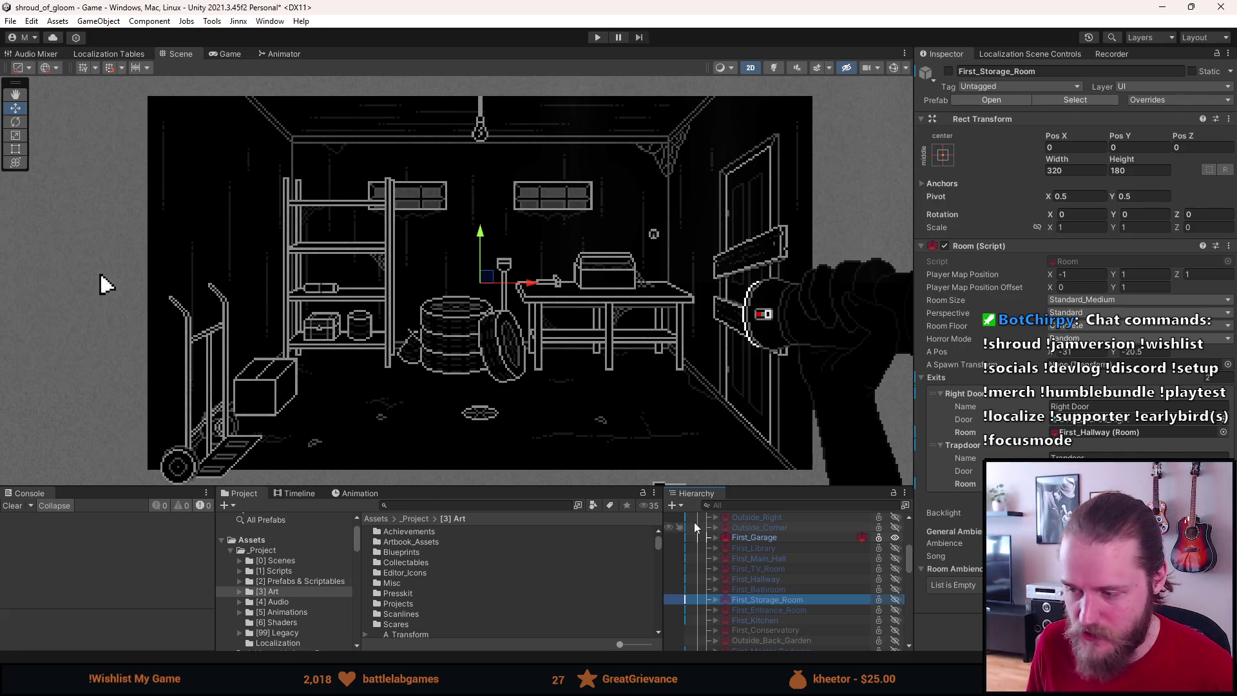
click(780, 538)
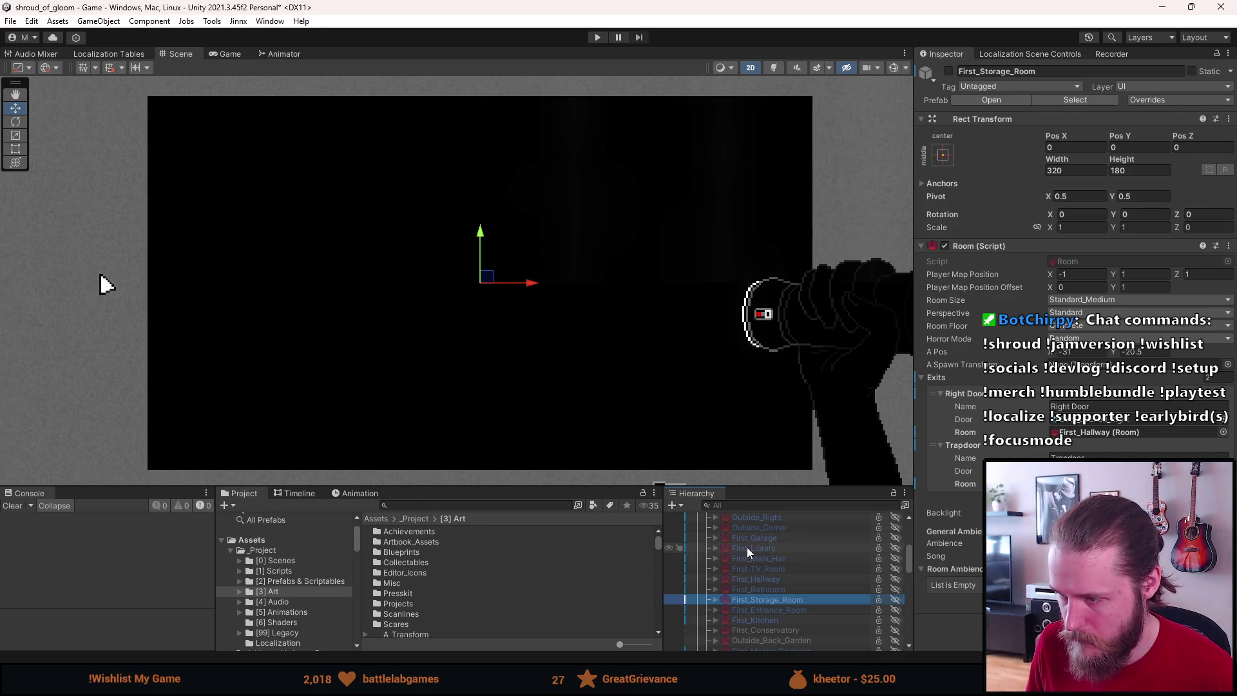
scroll(748, 547, up, 2)
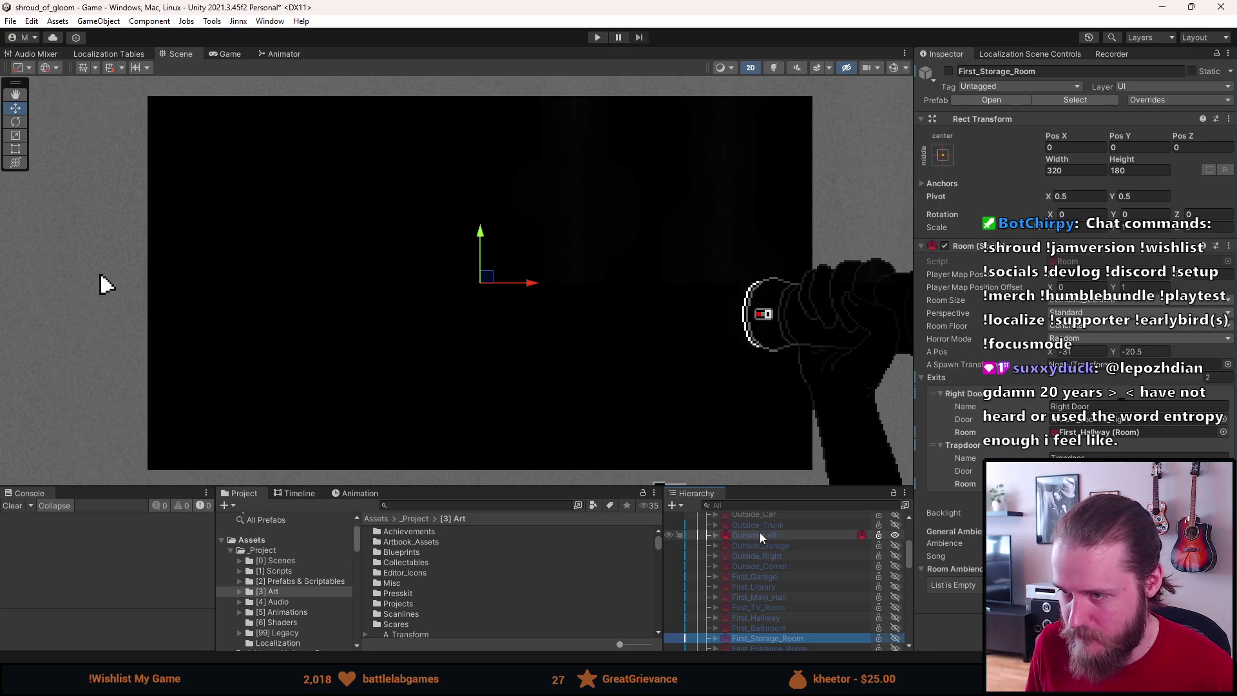
click(760, 533)
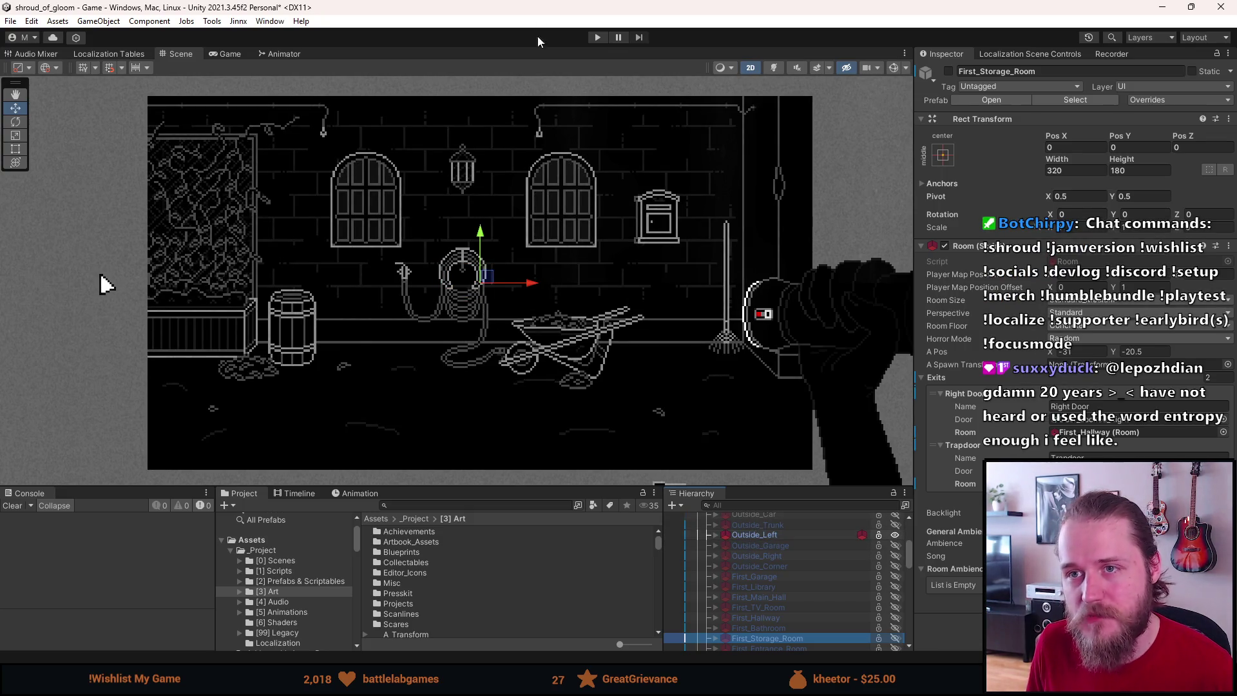
Step: Playtest the game through the ivy-covered exit into the next room, then stop play and switch to the browser
click(597, 38)
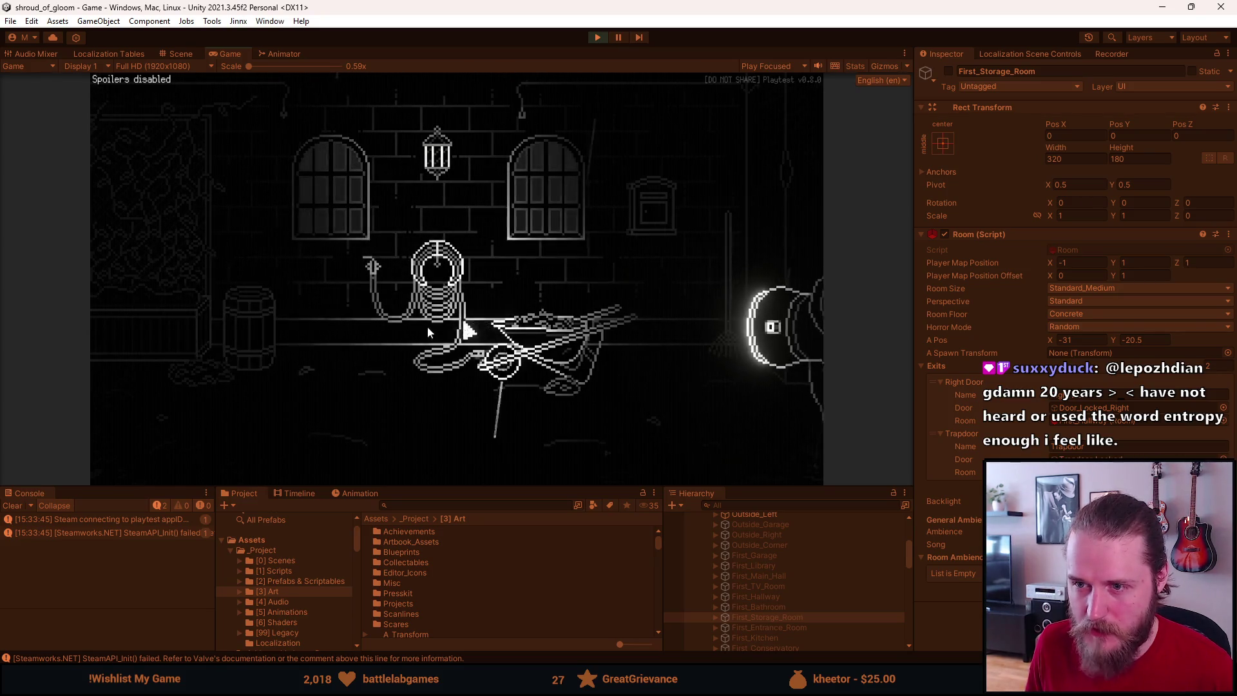
click(140, 270)
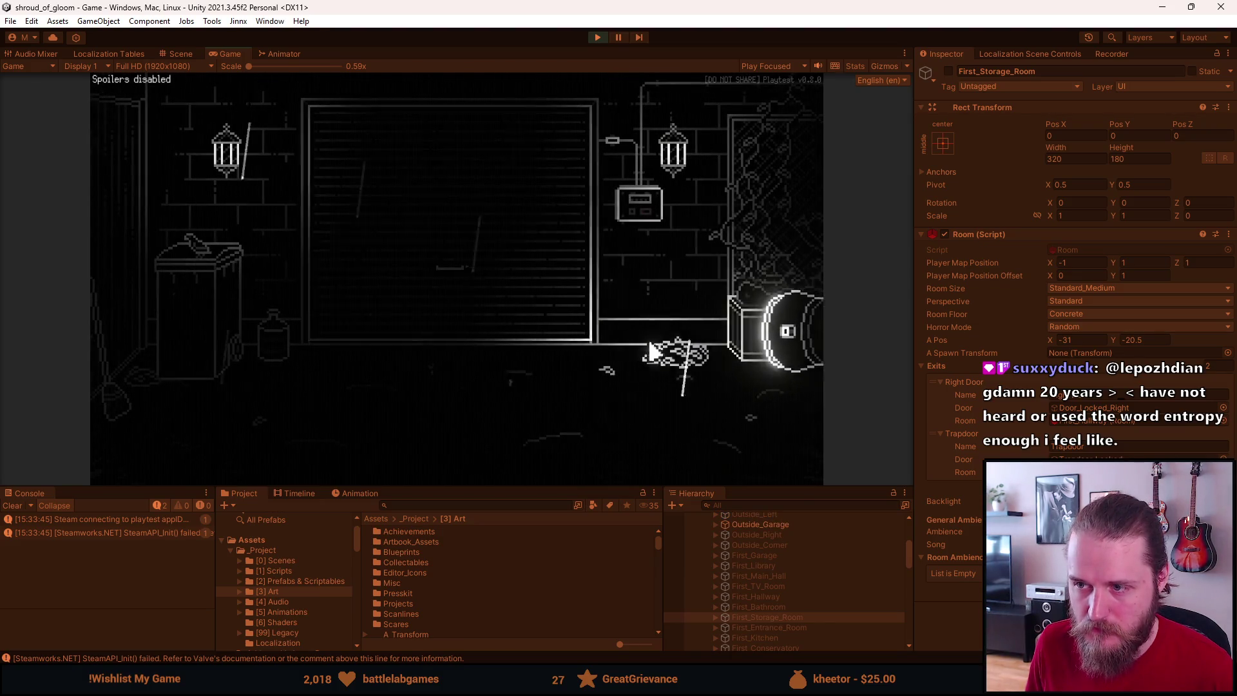
click(782, 221)
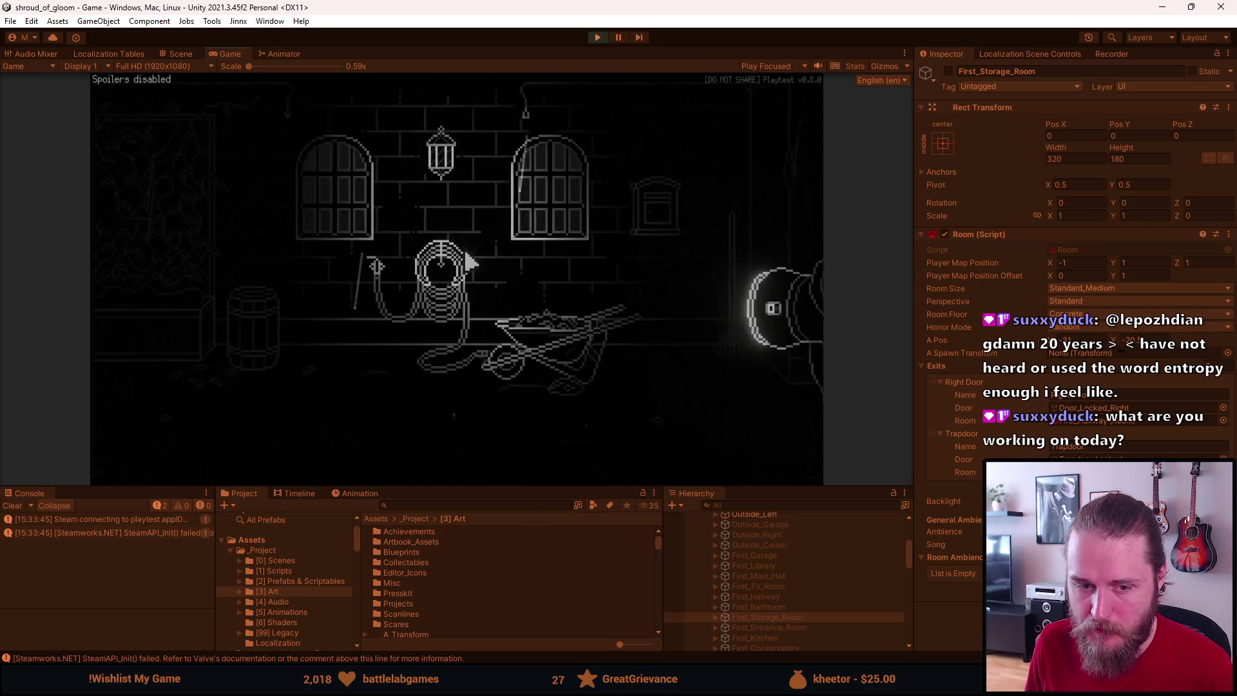
key(Escape)
click(598, 37)
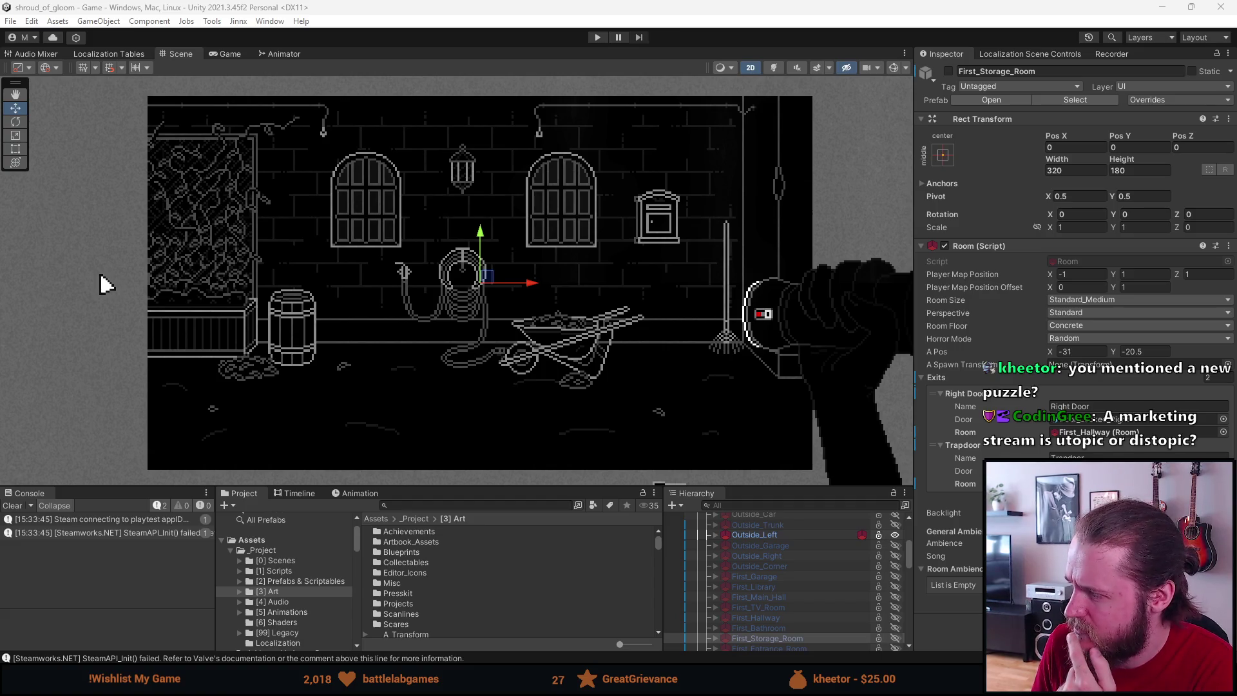
key(alt+Tab)
Step: Maximize the browser, search the Steam store for 'rogue blight' and open its store page
double_click(622, 223)
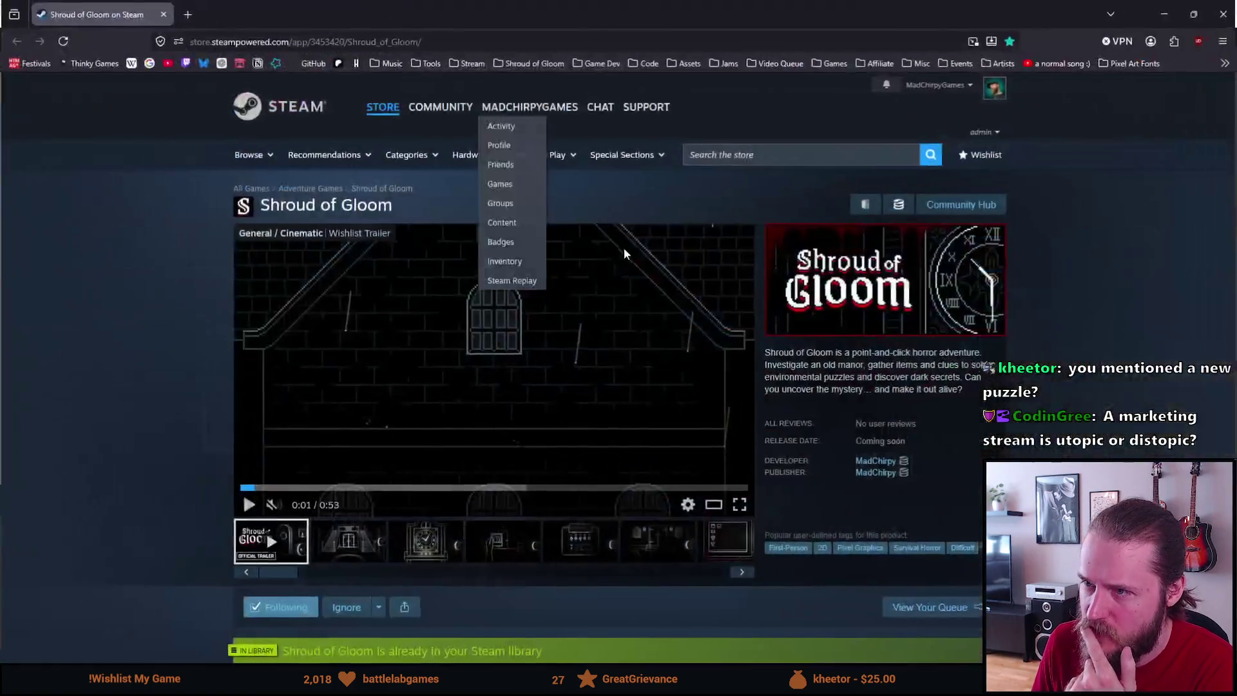
click(763, 157)
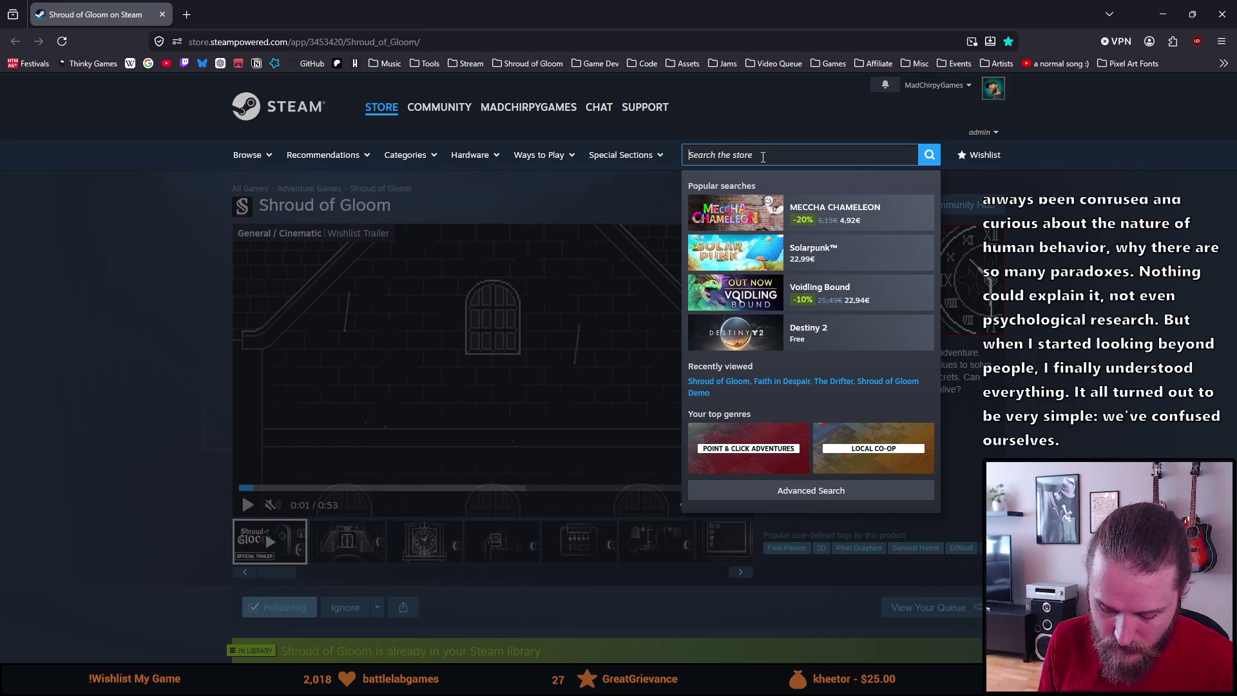
text(rog)
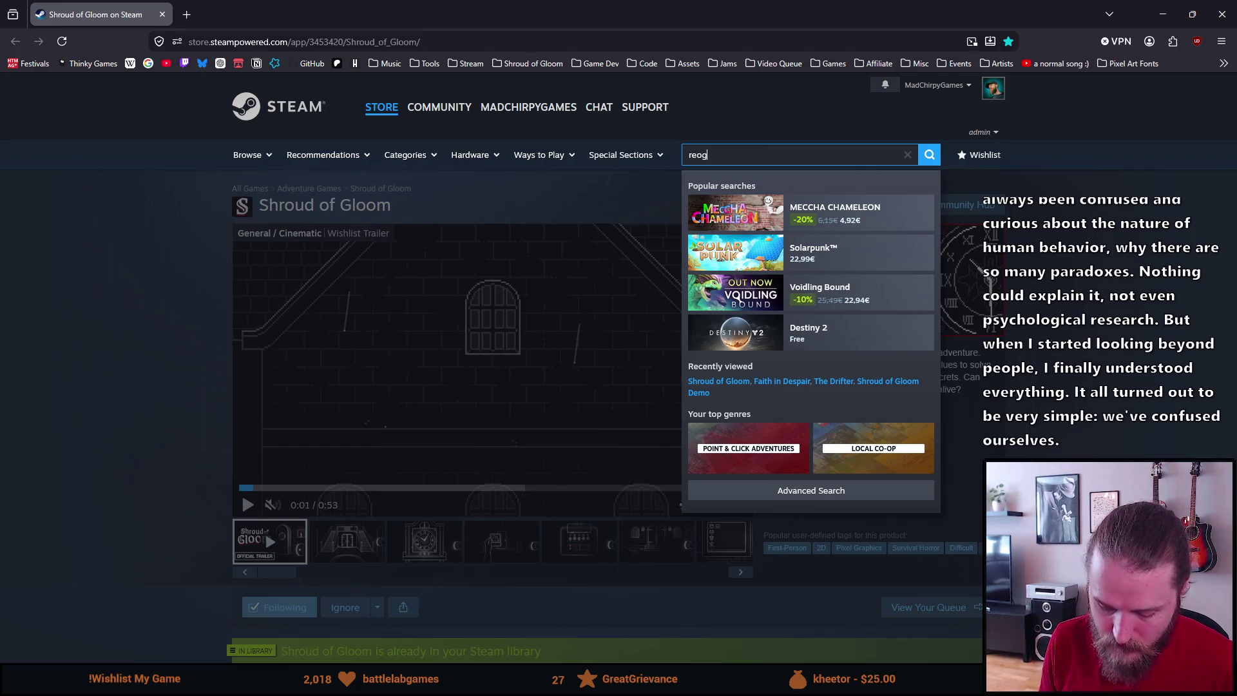
key(BackSpace)
key(BackSpace)
key(BackSpace)
text(rogue blight)
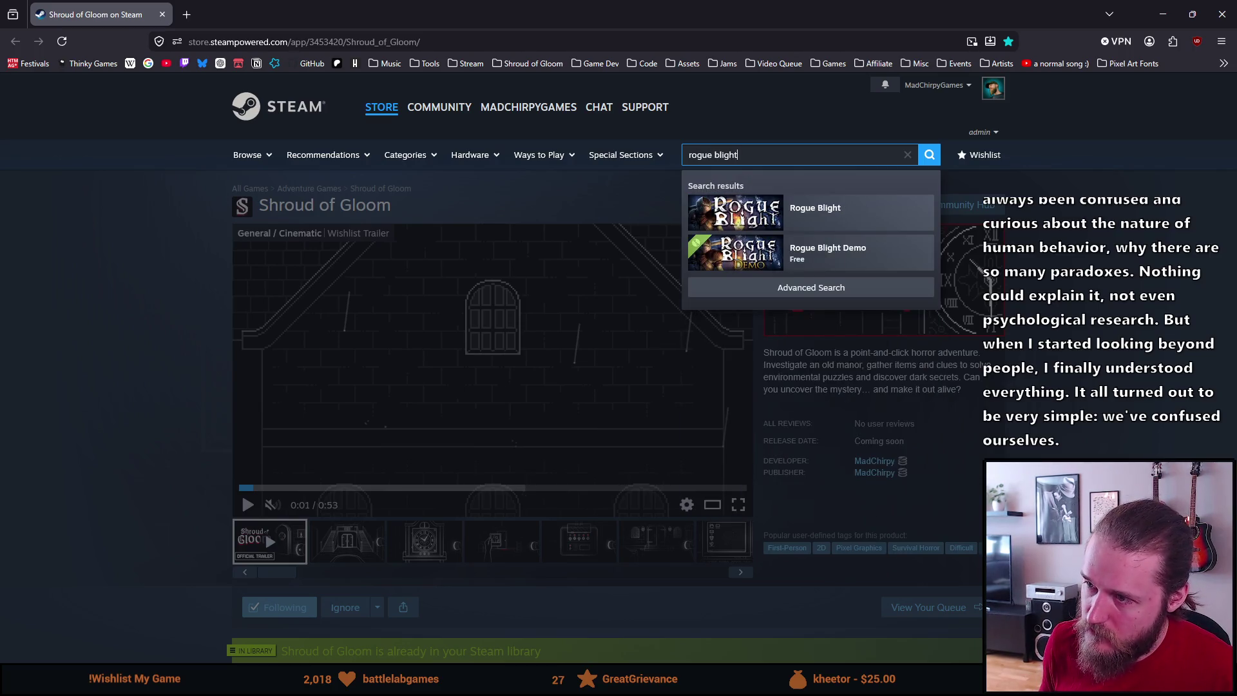
click(816, 213)
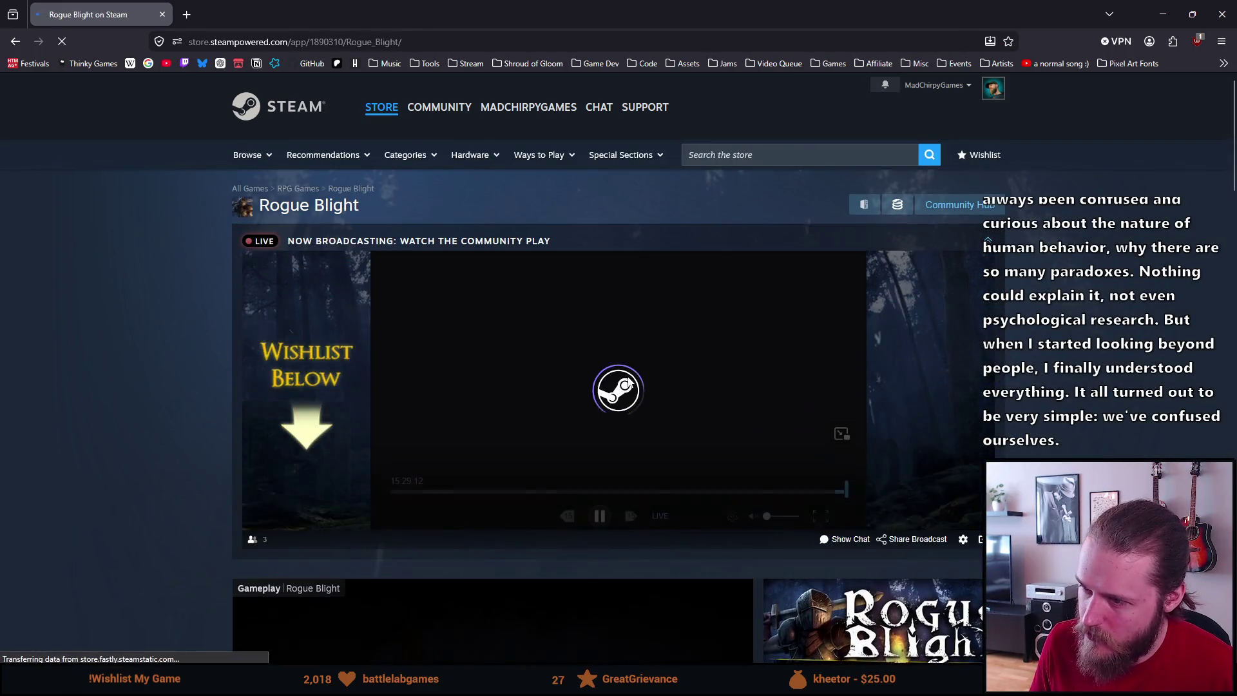
Step: Pause the Rogue Blight trailer at 0:09, then open the Shroud of Gloom bookmark folder
scroll(616, 383, down, 4)
scroll(617, 383, down, 2)
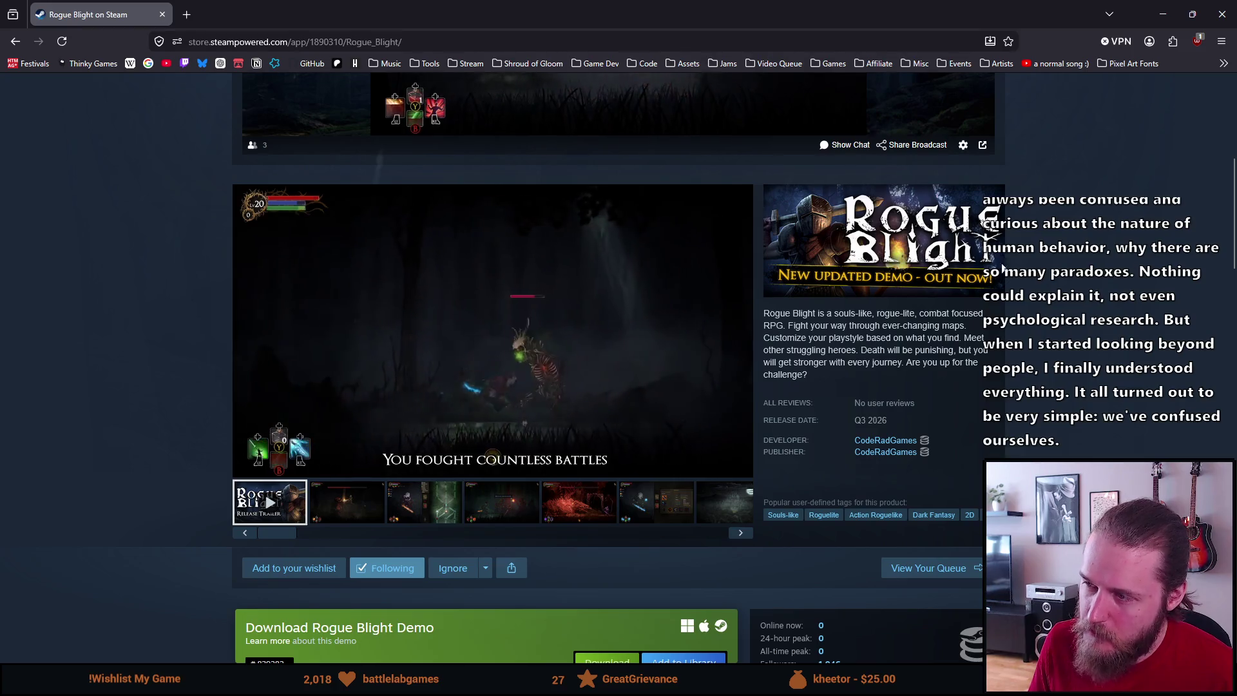
mouse_move(652, 294)
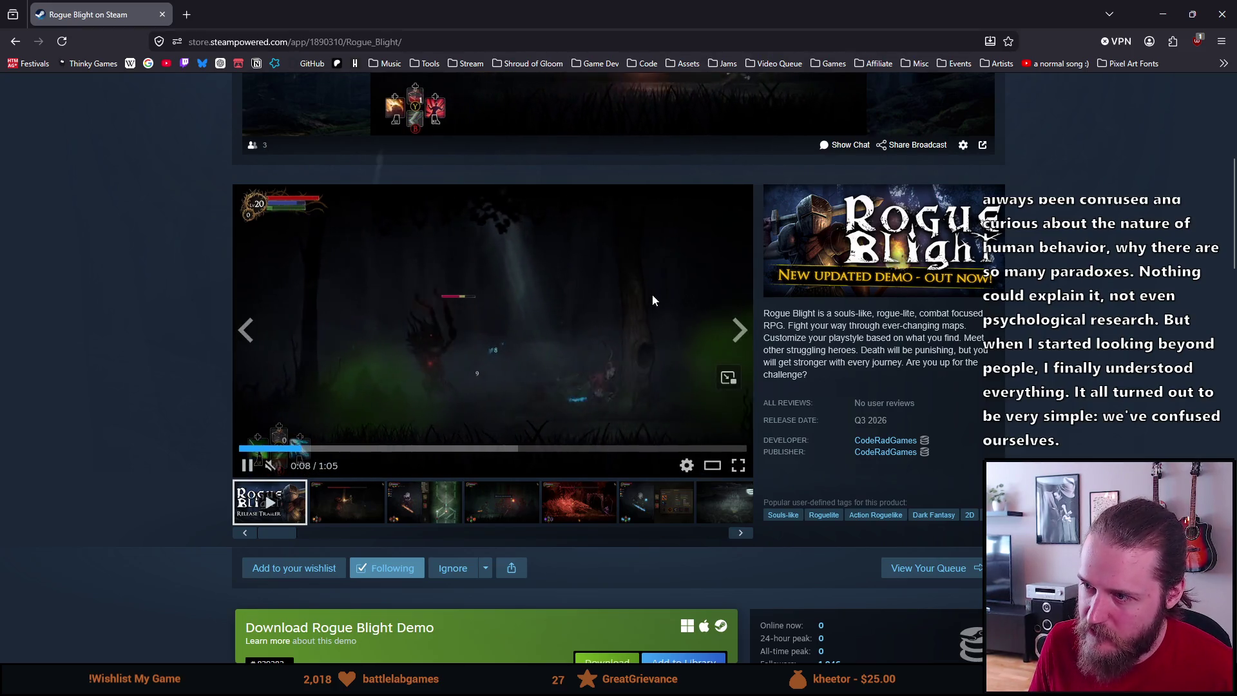
click(571, 297)
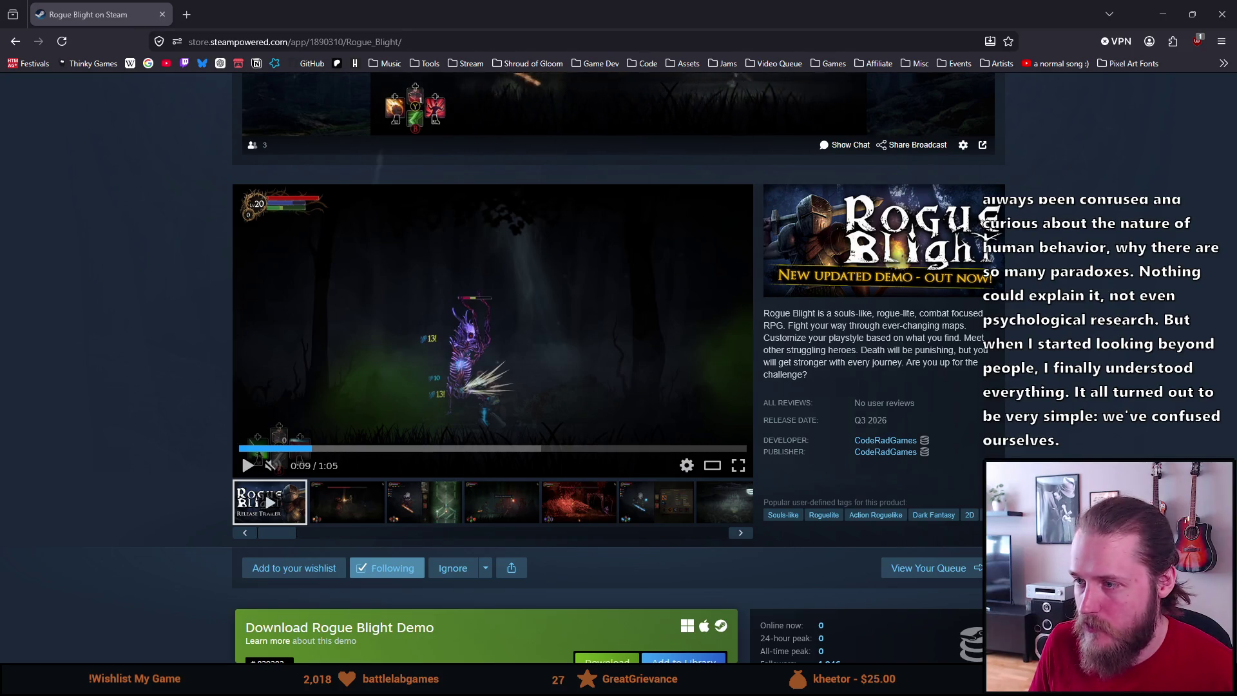
click(516, 64)
Step: Open the Shroud of Gloom store page in a new tab and flip between it and Rogue Blight
click(523, 89)
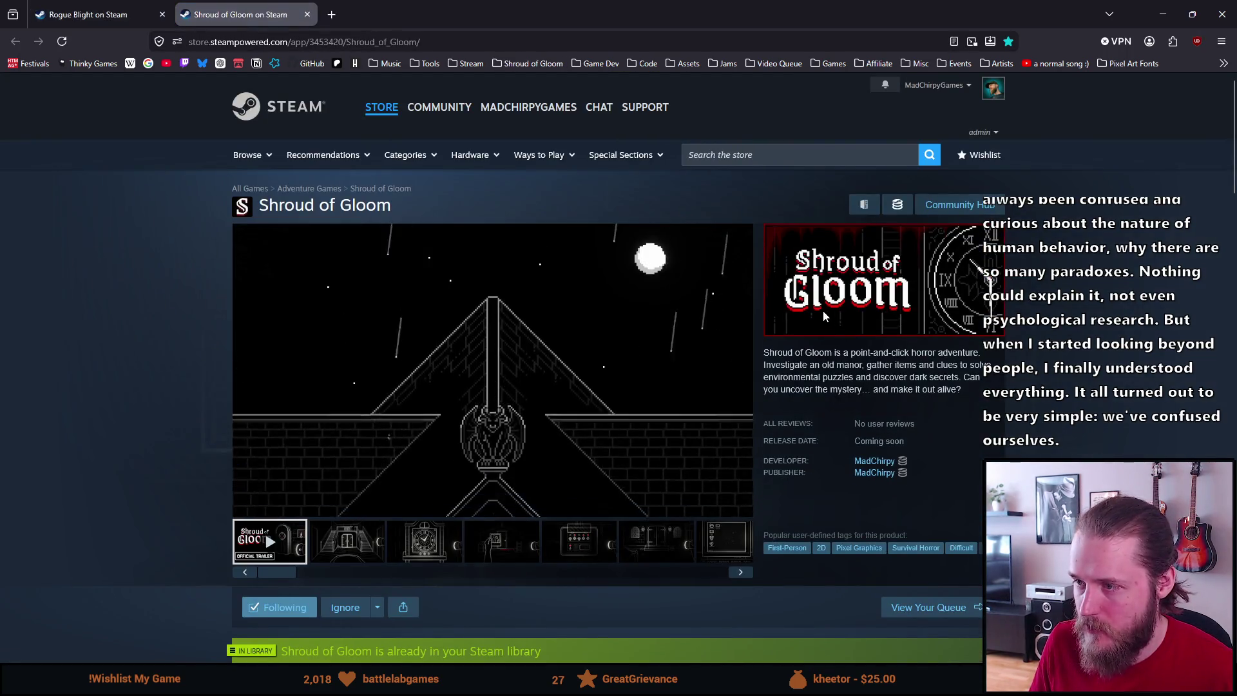
click(90, 8)
click(198, 6)
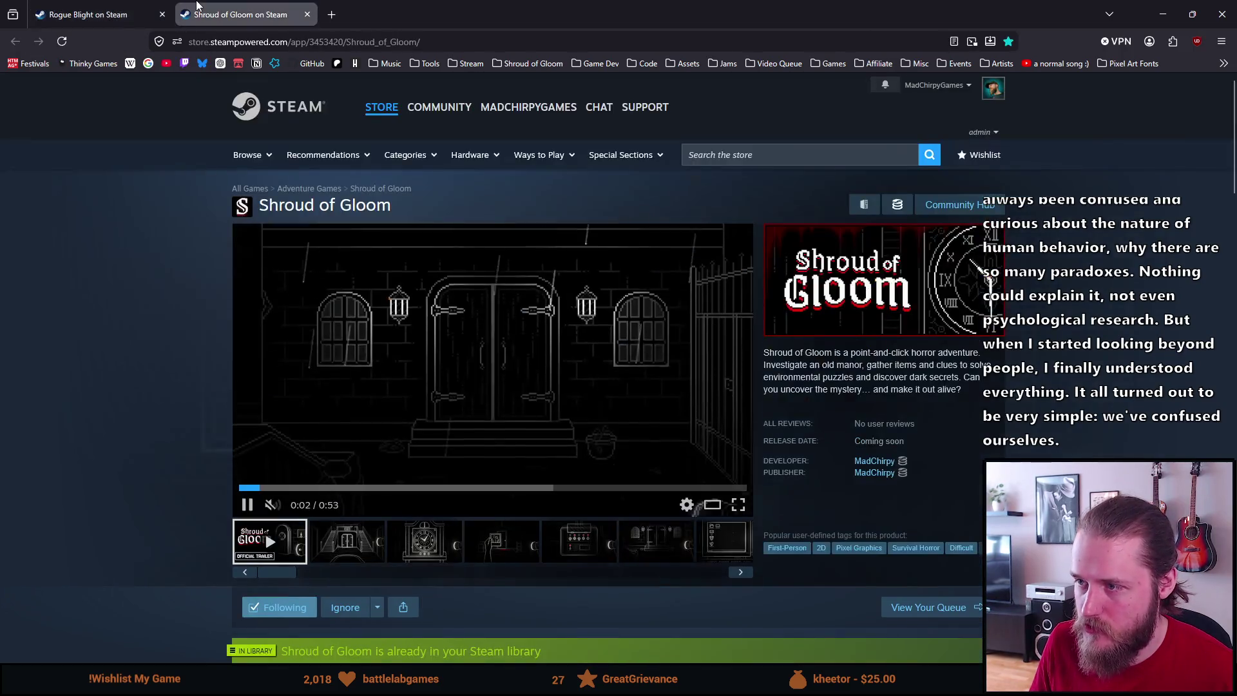
key(ctrl+Tab)
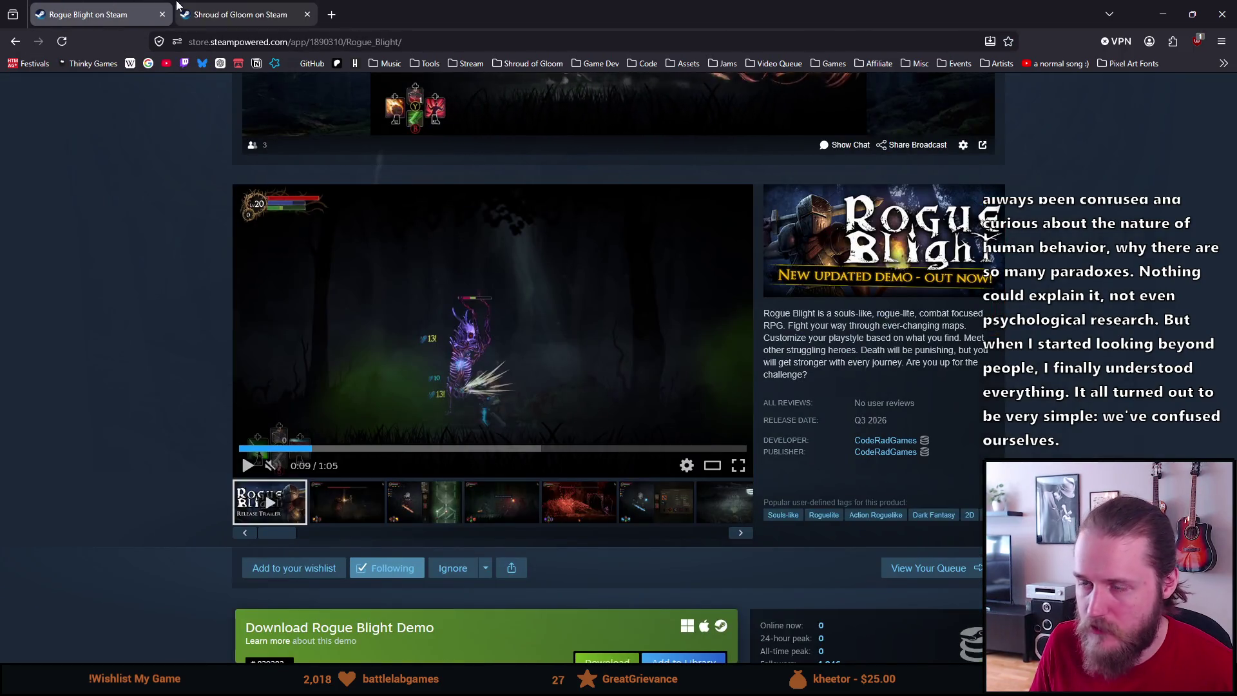
click(208, 9)
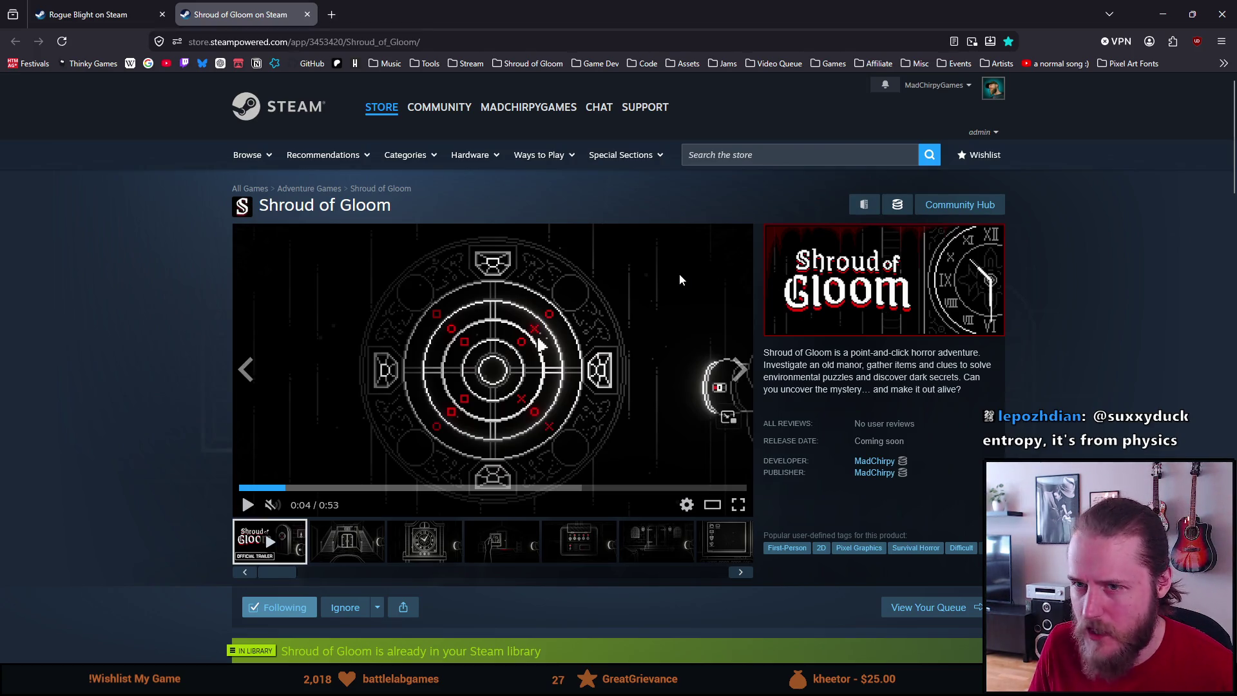
click(84, 9)
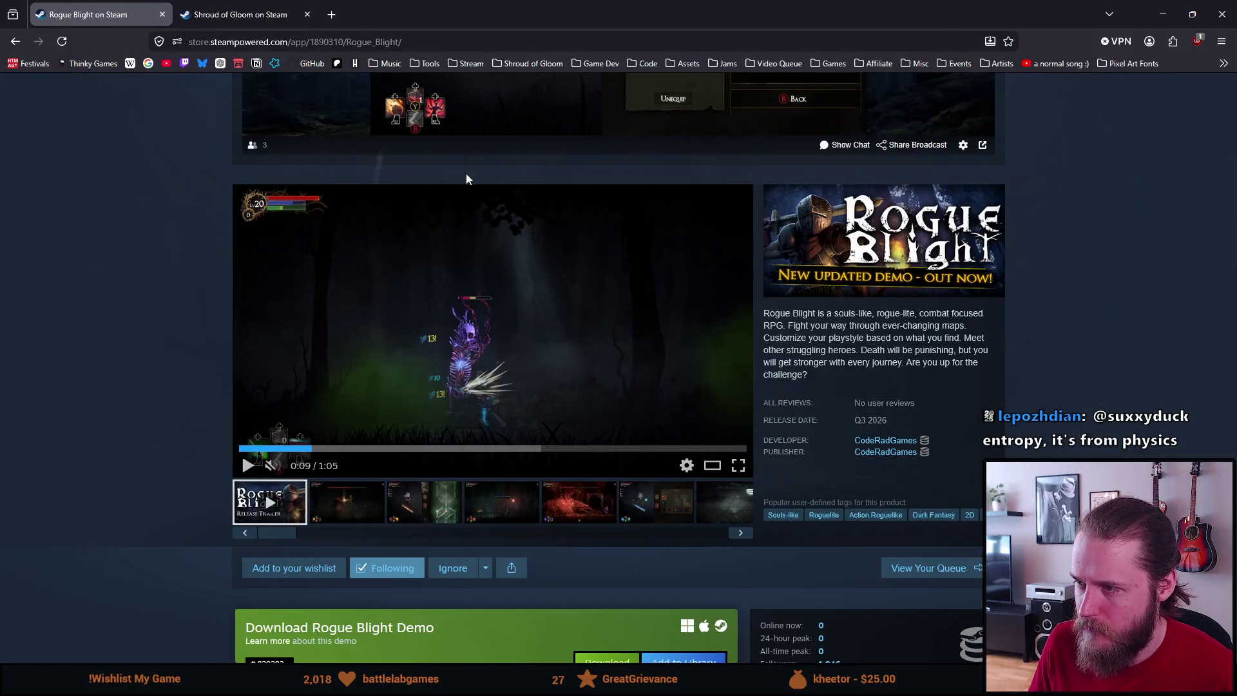
click(235, 13)
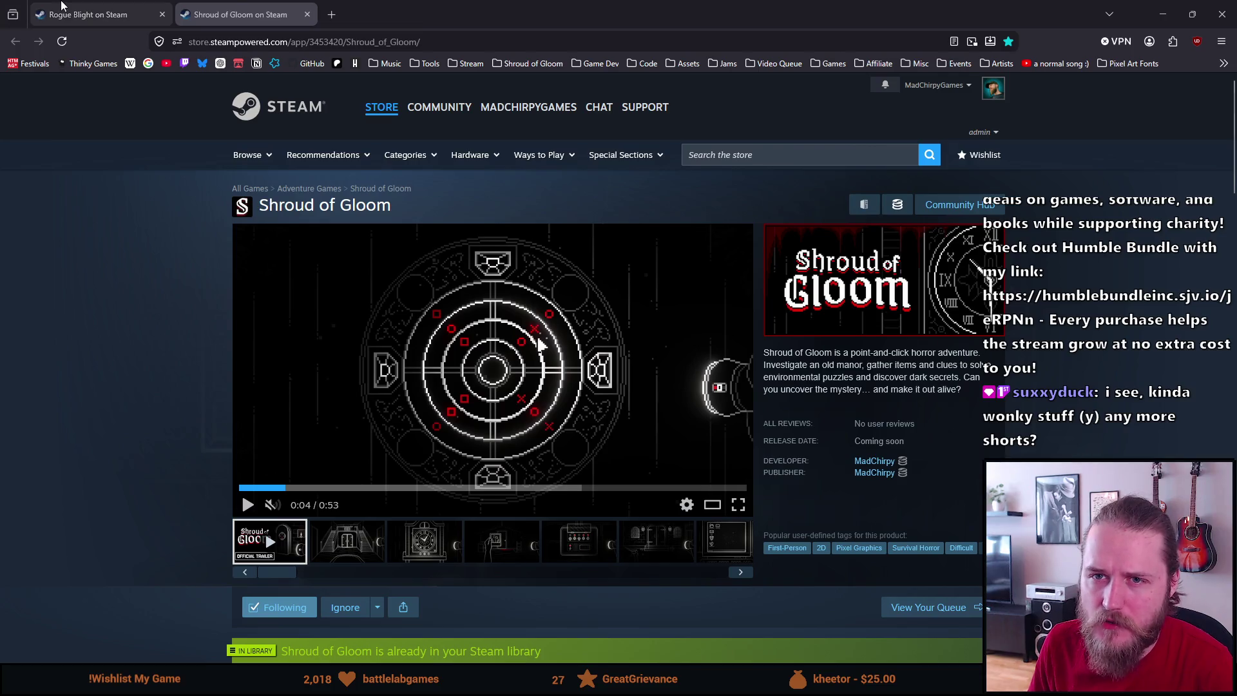
Step: Switch to the Rogue Blight tab and open its Demo store page via Learn more
click(97, 14)
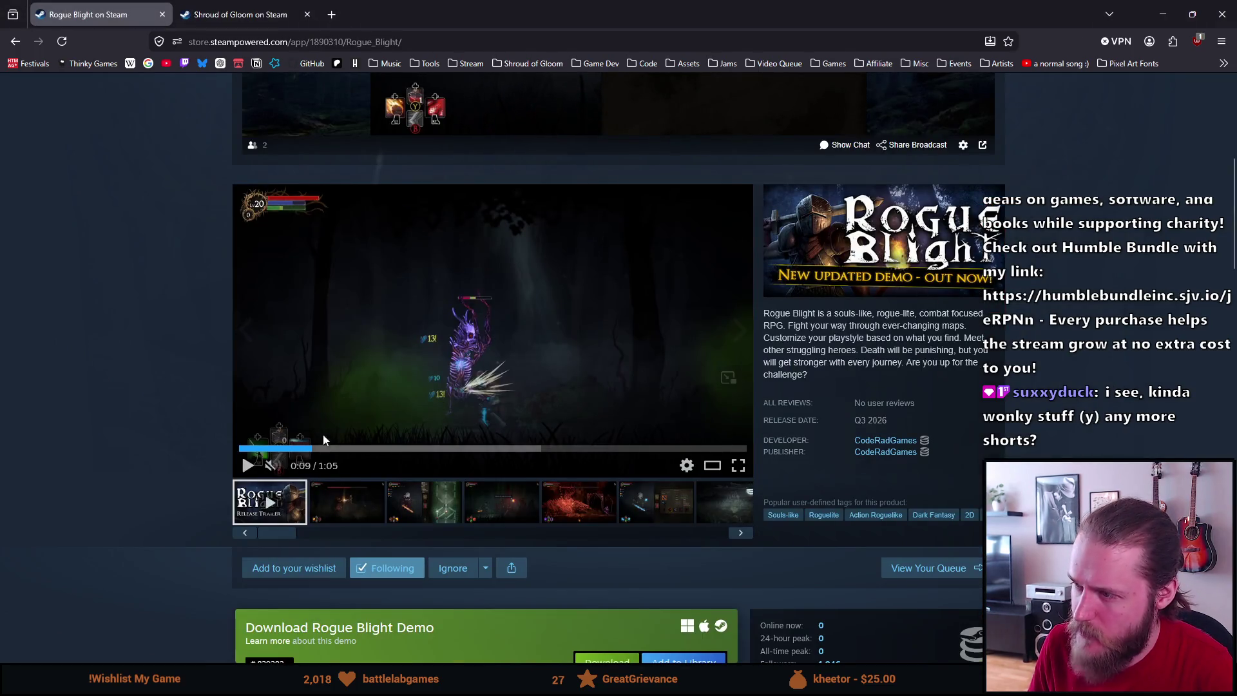
scroll(286, 603, down, 1)
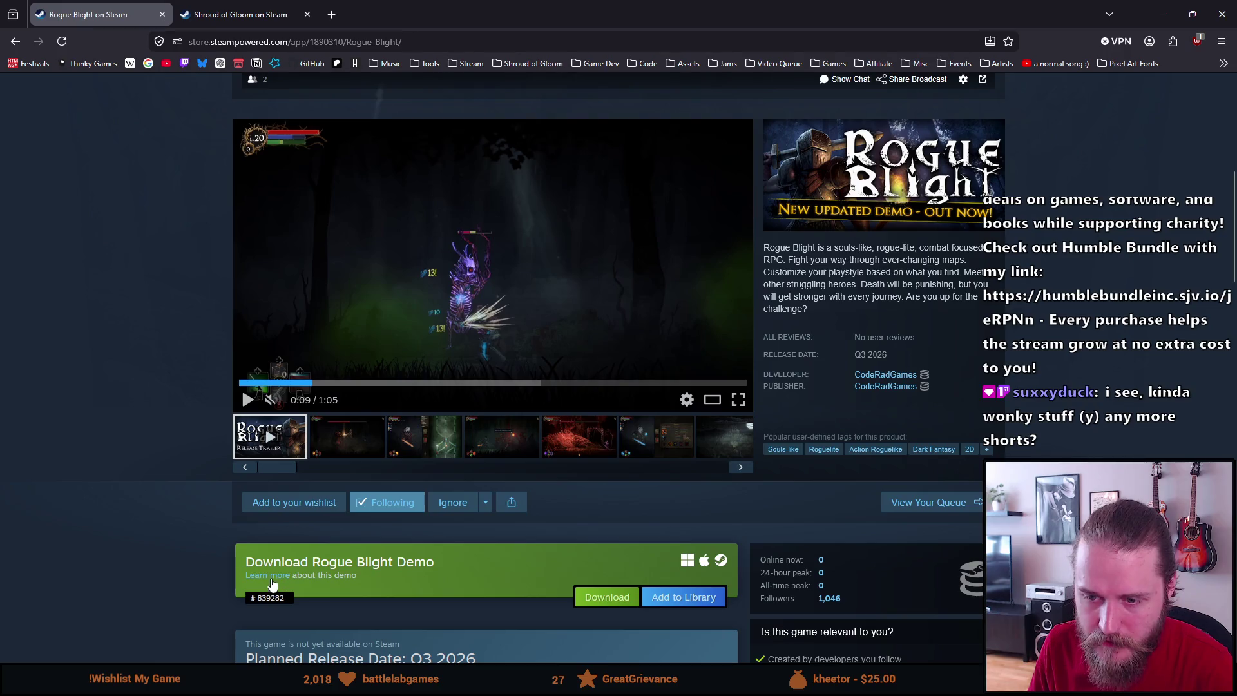
click(269, 577)
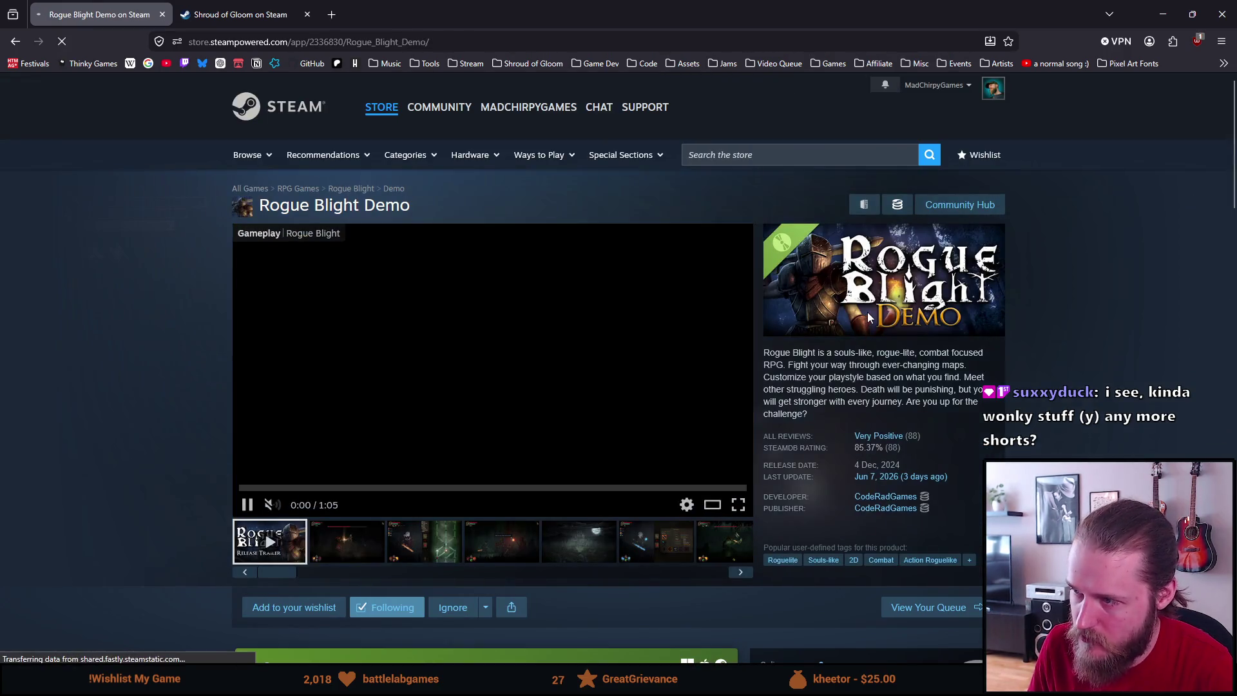
Step: Scroll through the demo's description, languages and reviews, then return to the main Rogue Blight page
scroll(439, 458, down, 6)
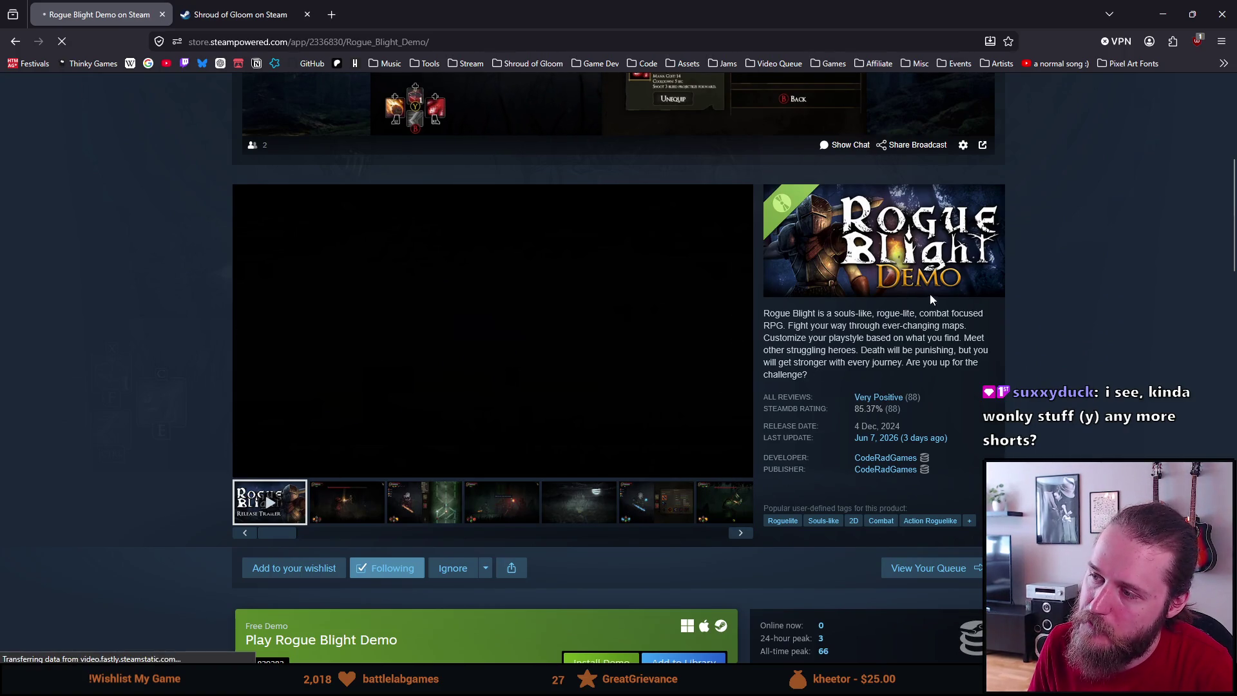
scroll(829, 290, down, 4)
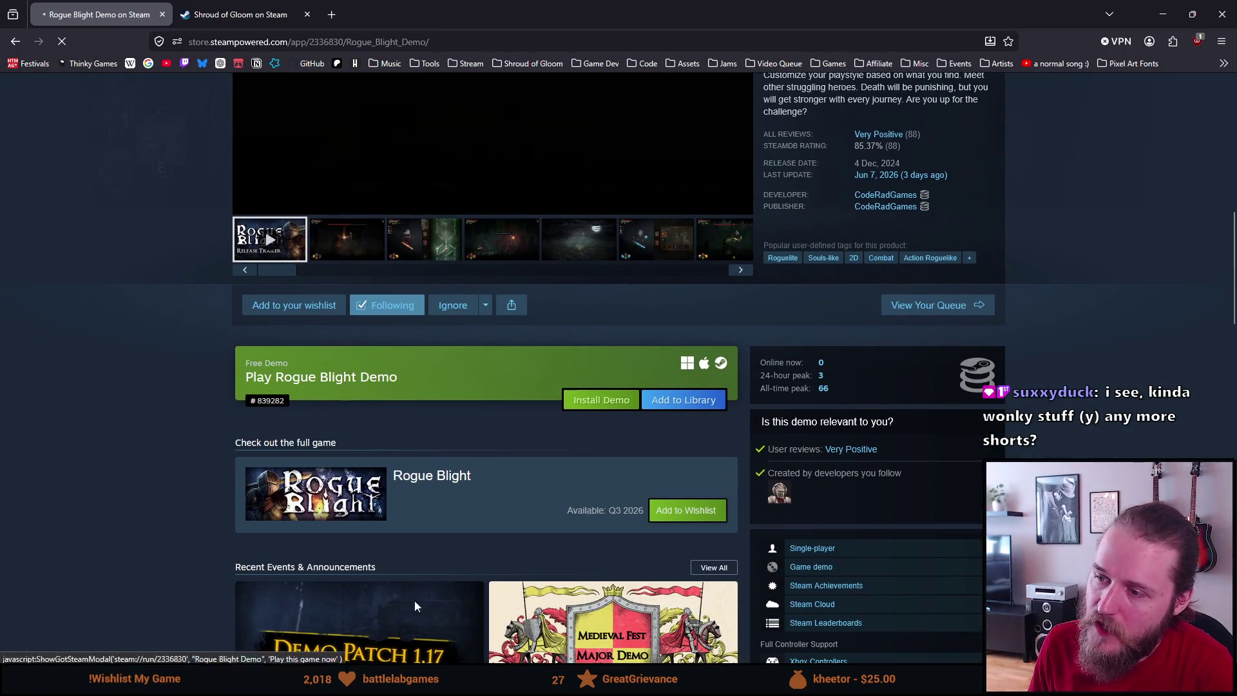
scroll(714, 445, down, 4)
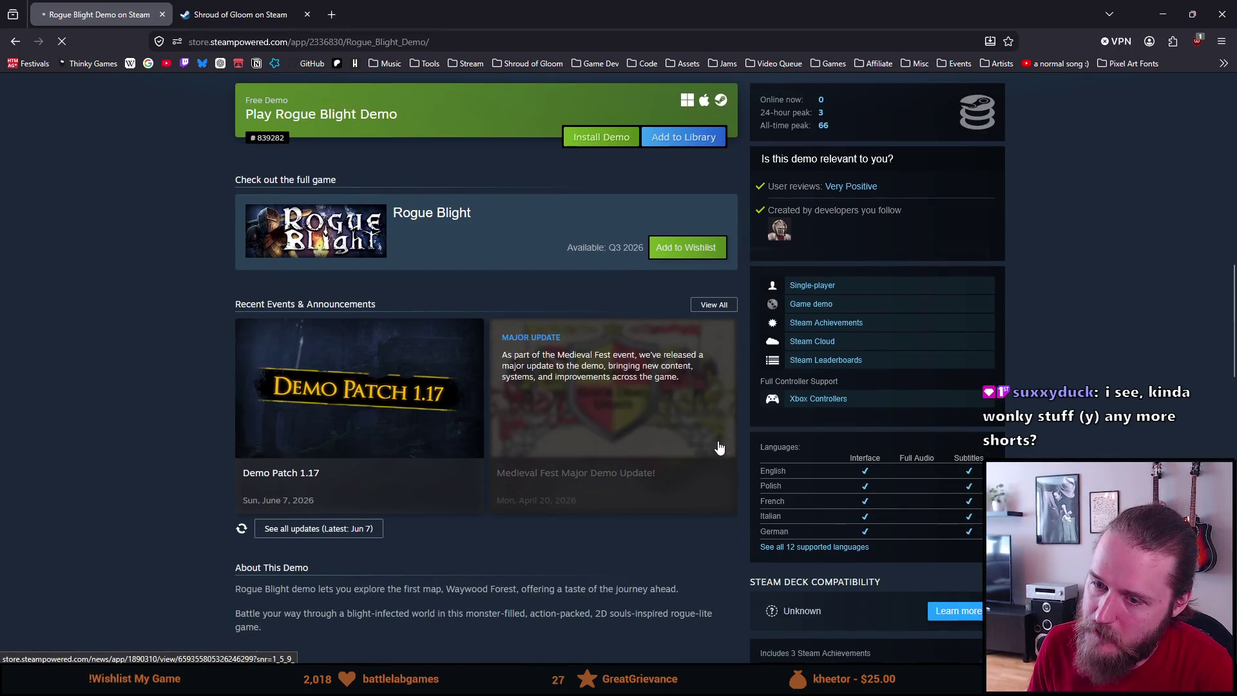
scroll(718, 445, down, 2)
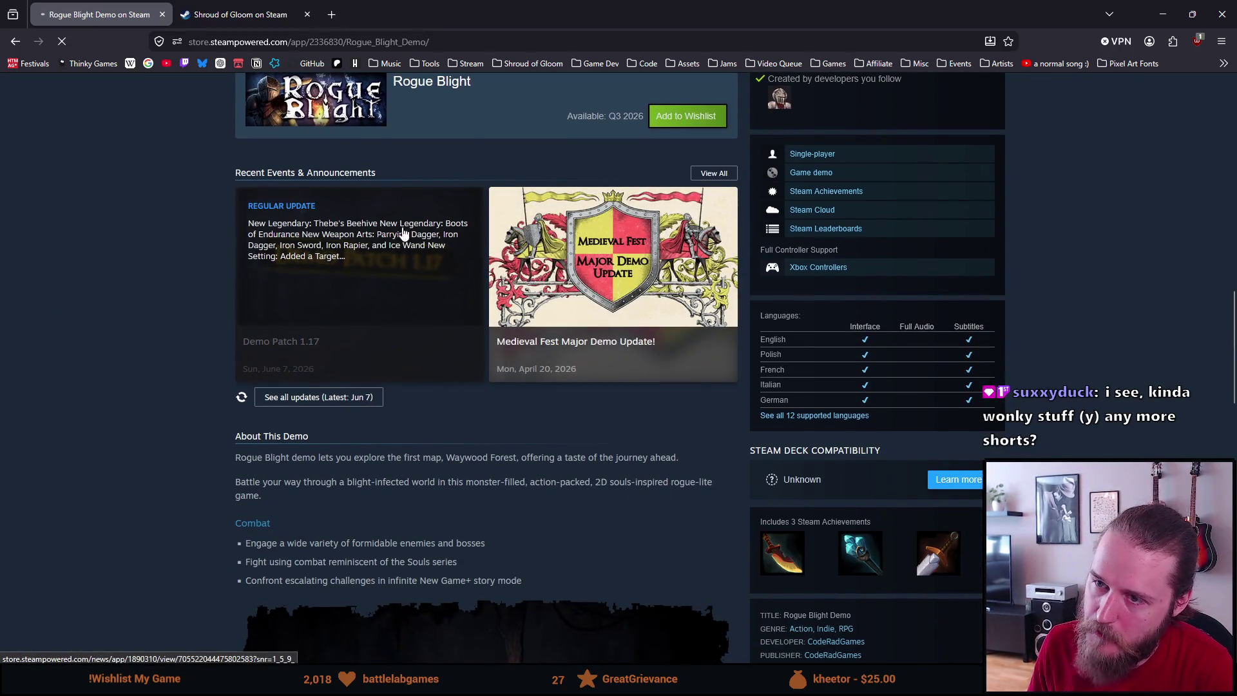
scroll(437, 482, down, 6)
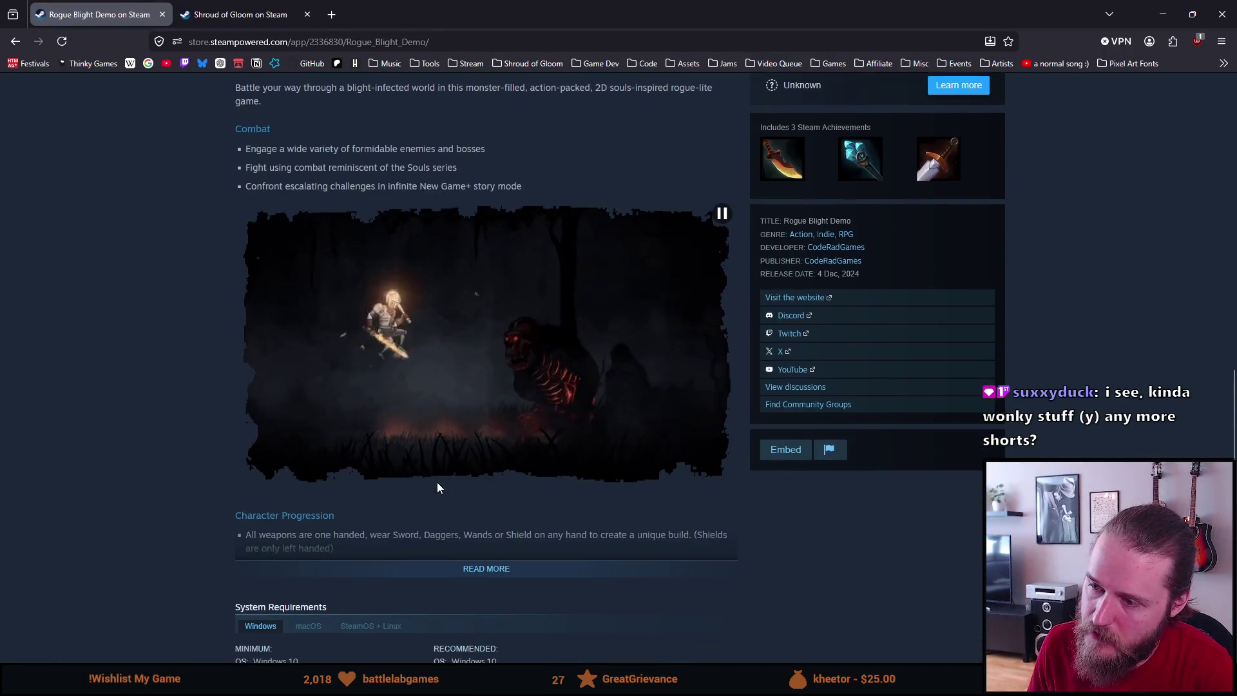
scroll(437, 482, down, 4)
scroll(437, 482, down, 9)
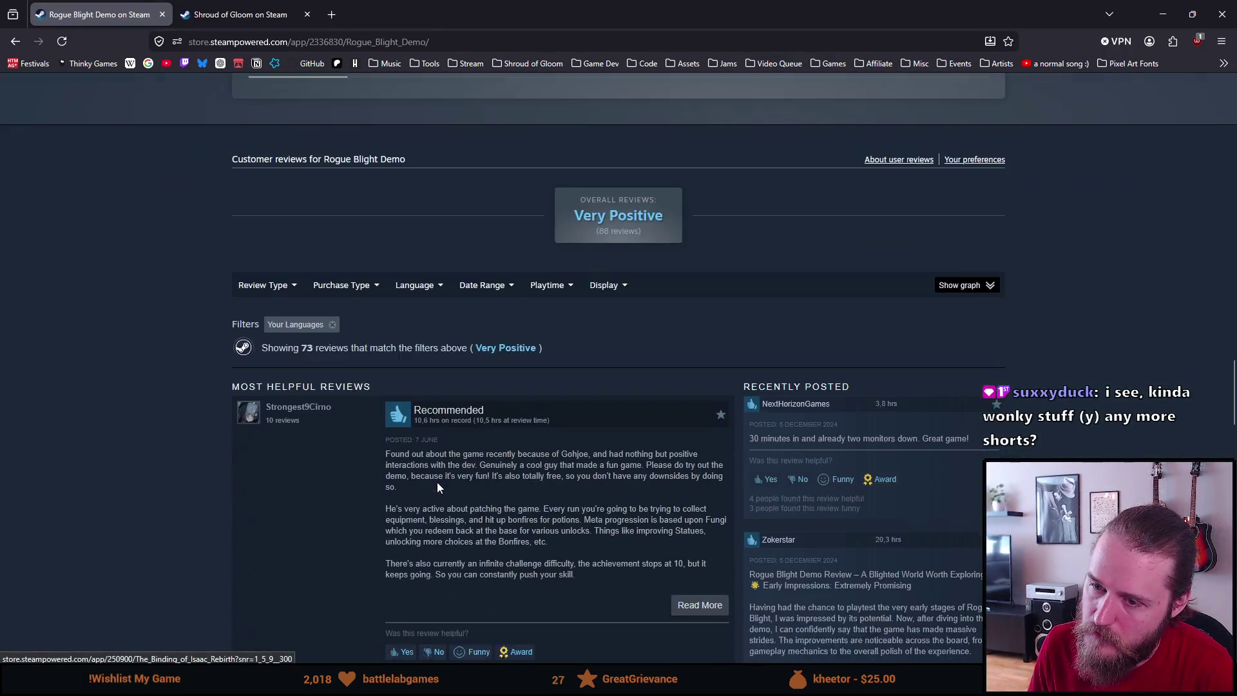
scroll(437, 482, up, 10)
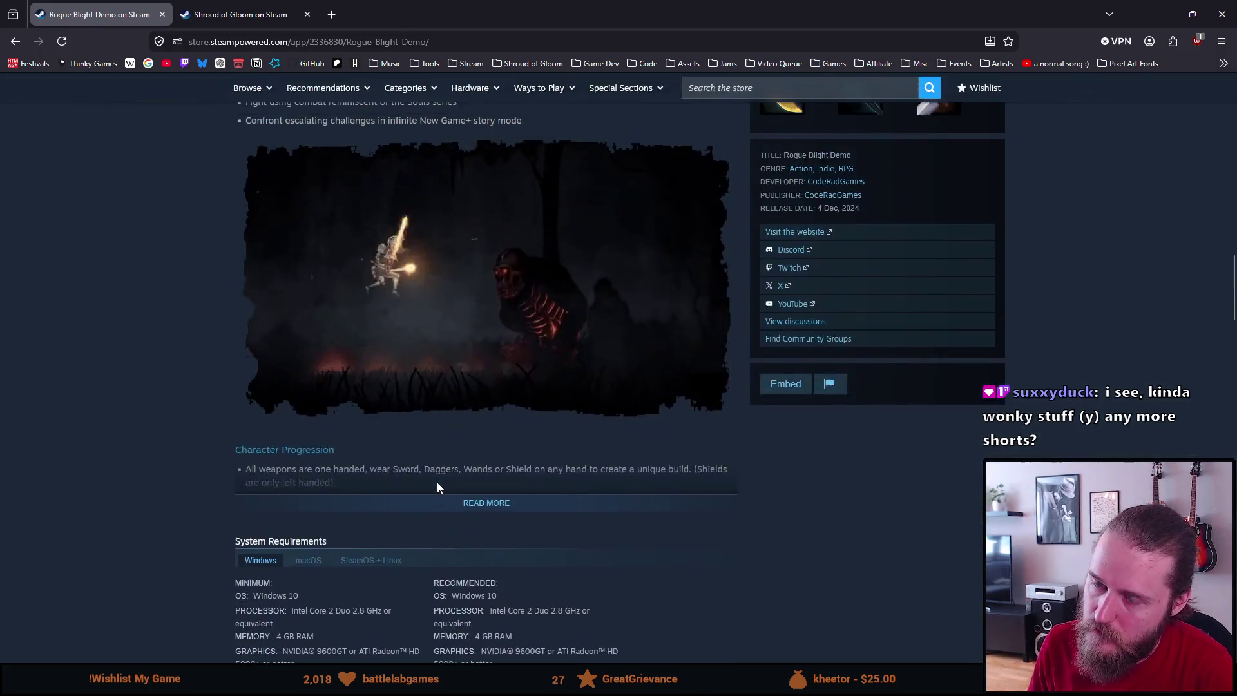
scroll(437, 482, up, 15)
scroll(444, 481, down, 5)
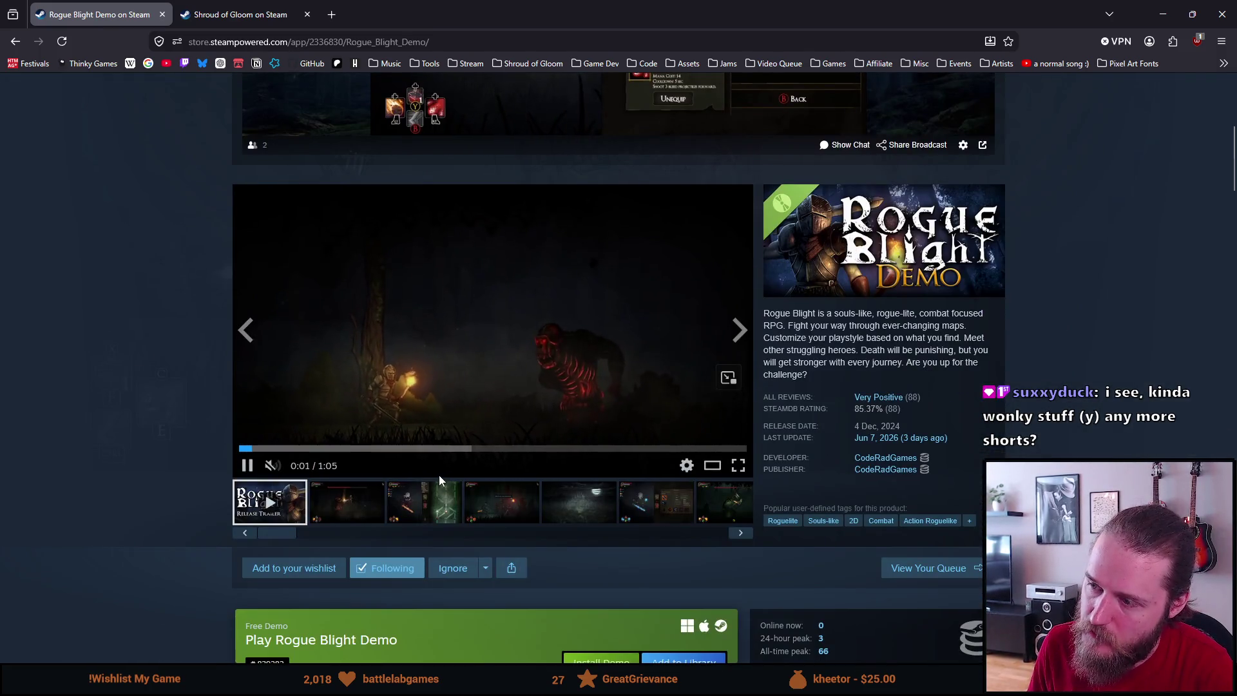
scroll(438, 474, up, 1)
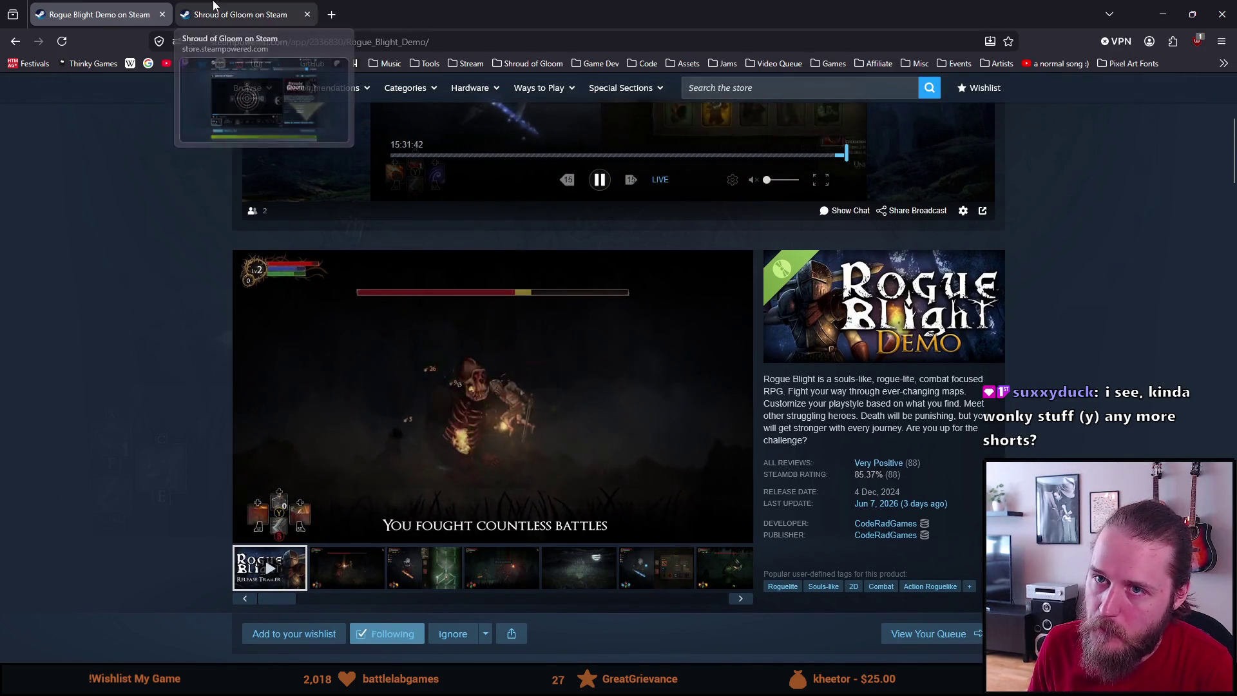
key(F5)
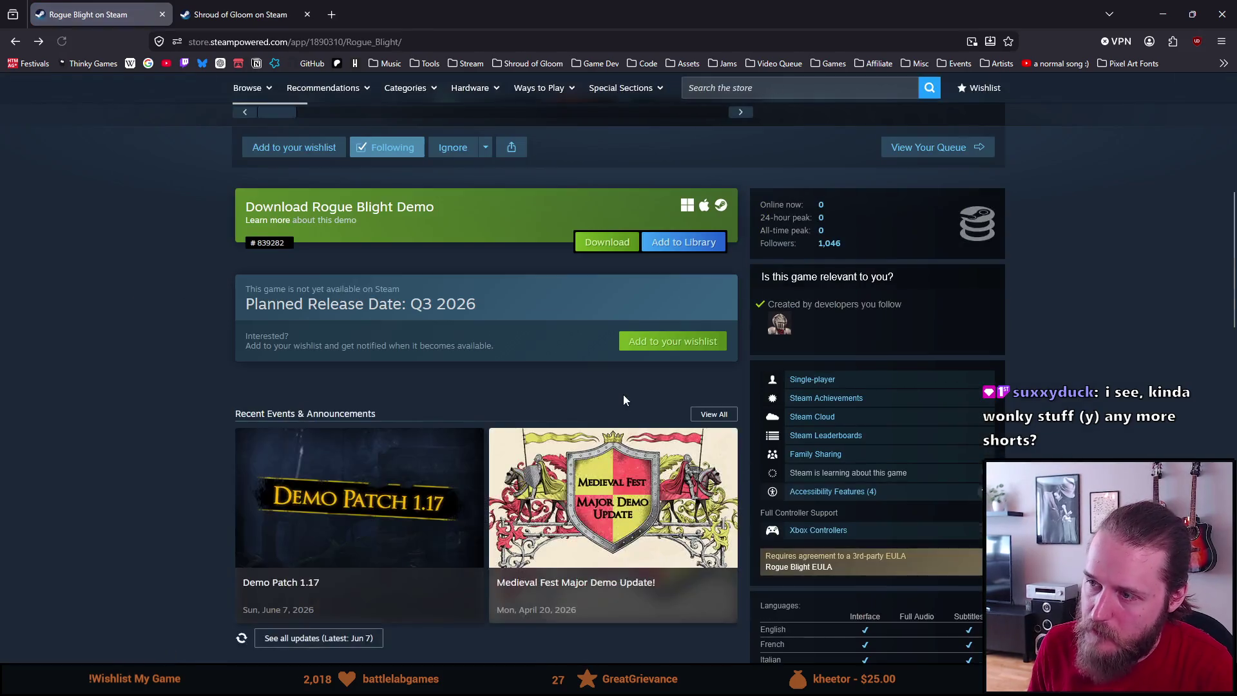
Step: Pause the Rogue Blight trailer and its live broadcast
scroll(616, 392, up, 10)
scroll(637, 381, down, 5)
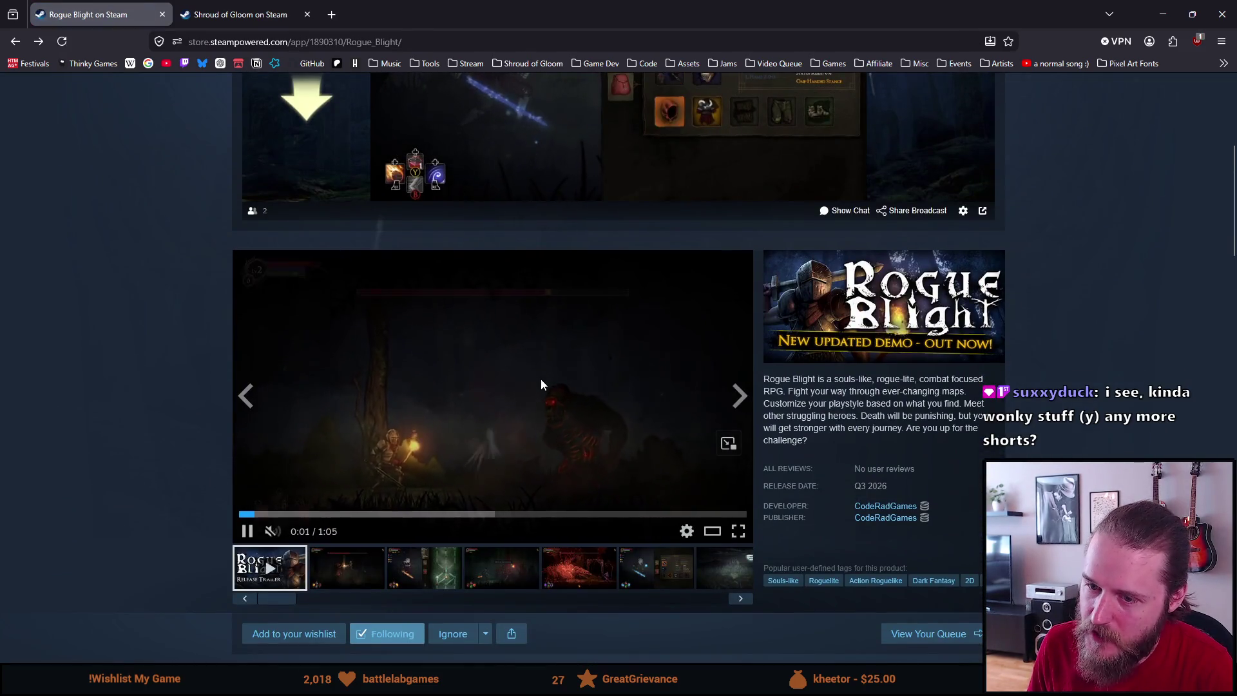
click(579, 280)
click(601, 179)
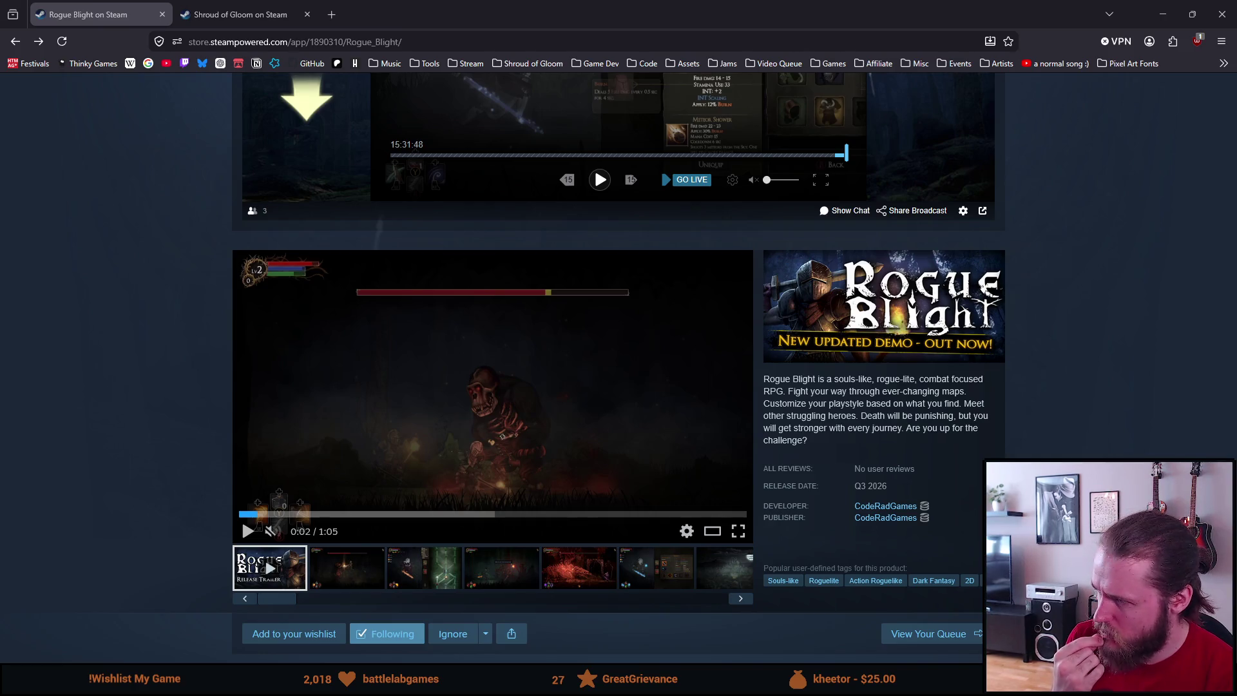
Step: Load the store page in Simplified Chinese with ?l=schinese and pause the live broadcast
click(419, 41)
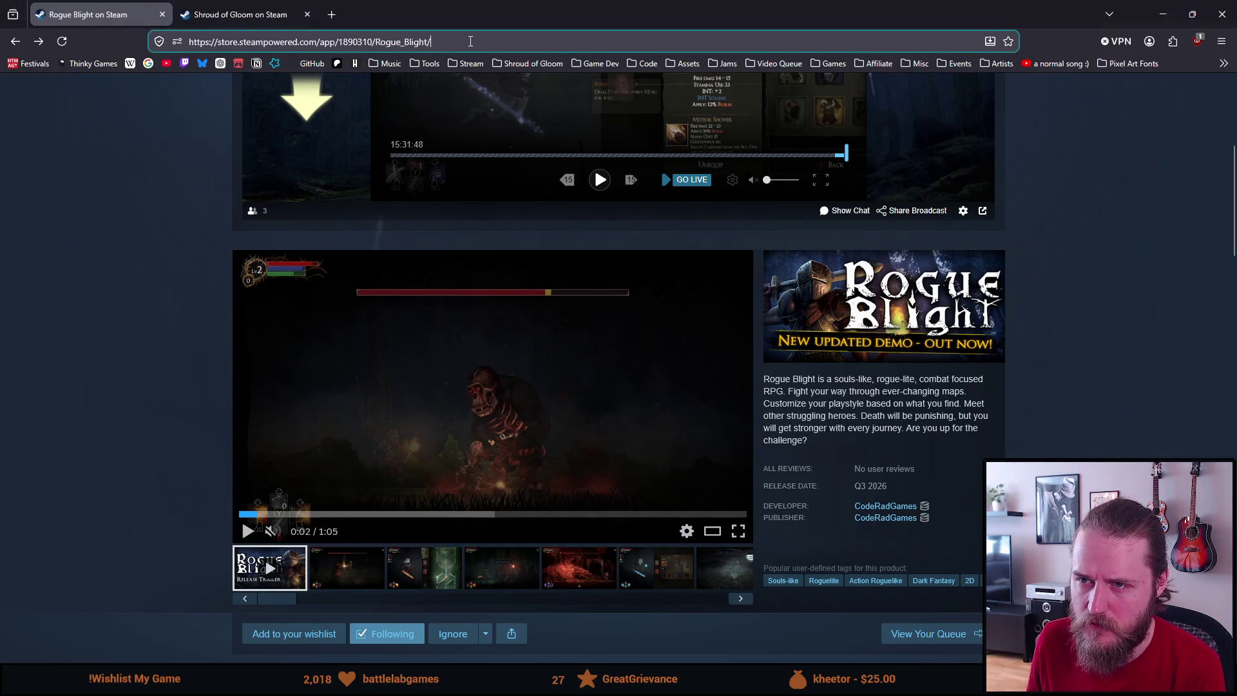
text(?l)
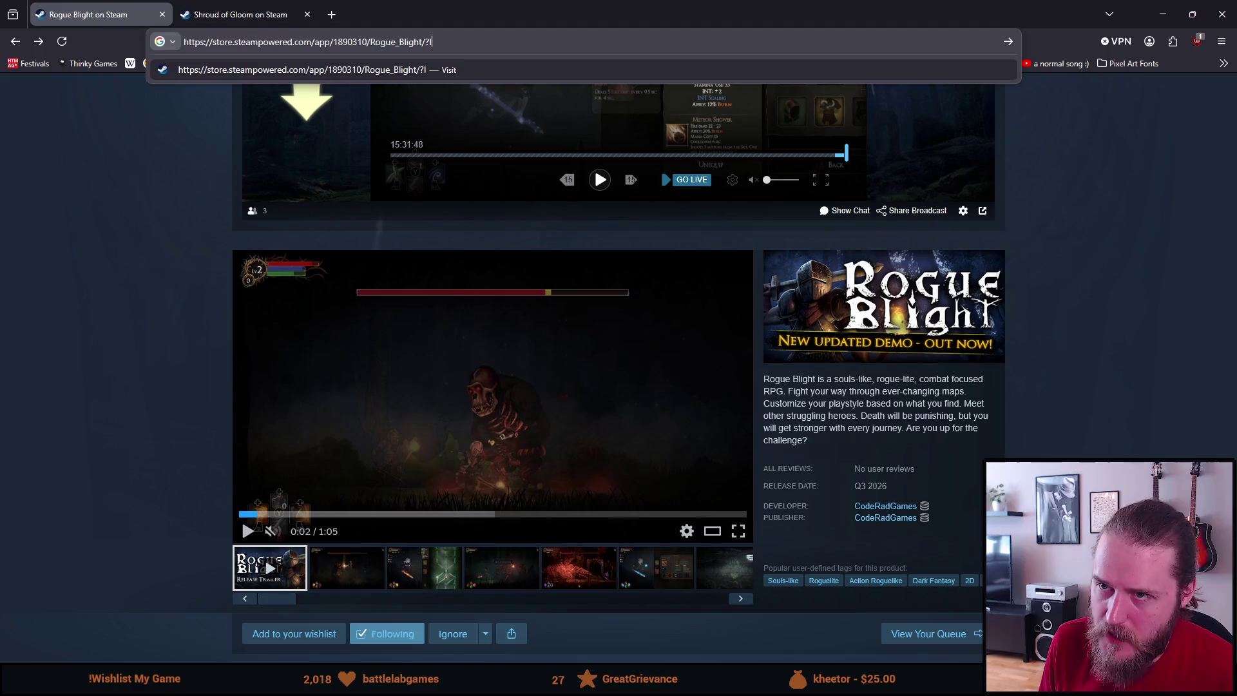
text(=schinese)
key(Return)
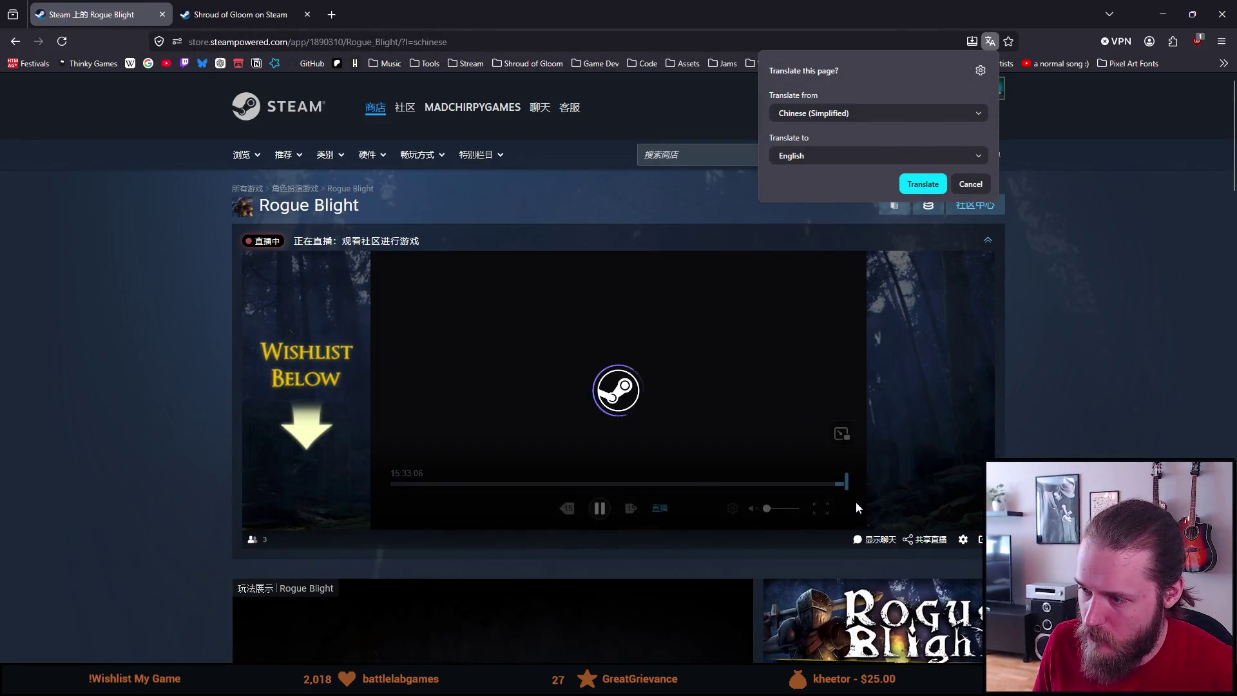
scroll(499, 333, down, 3)
click(599, 311)
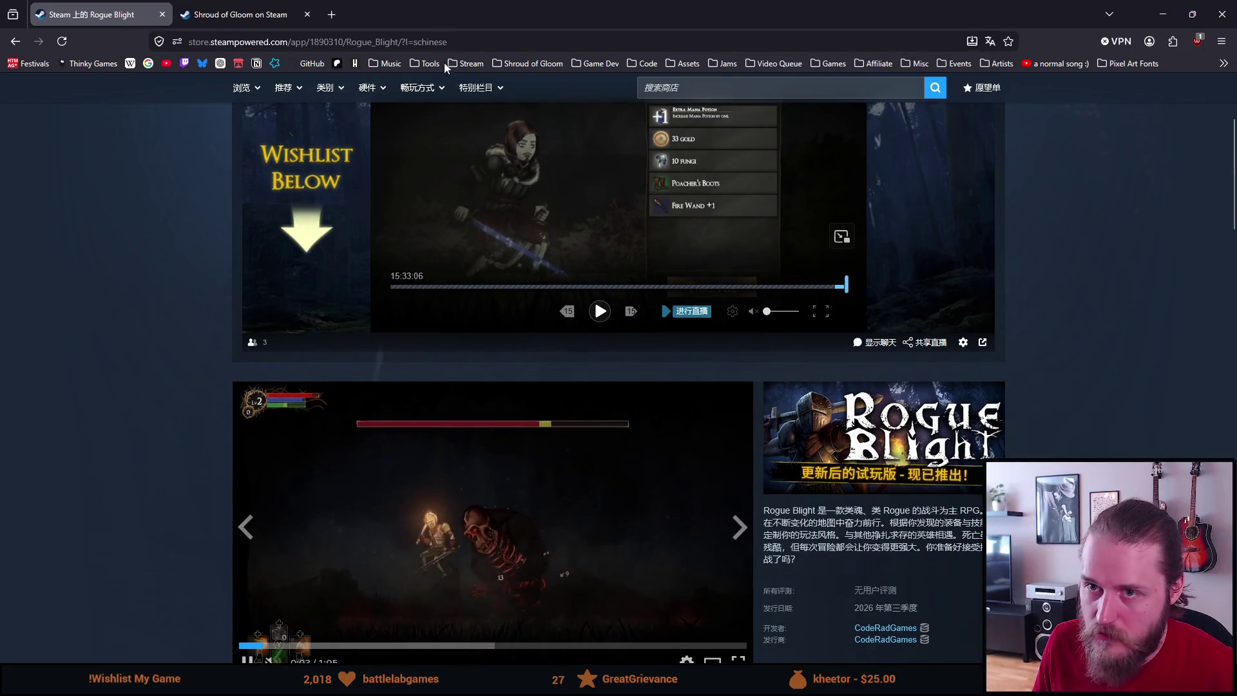
Step: Switch the page language to Polish and expand the list to all 12 languages
double_click(469, 42)
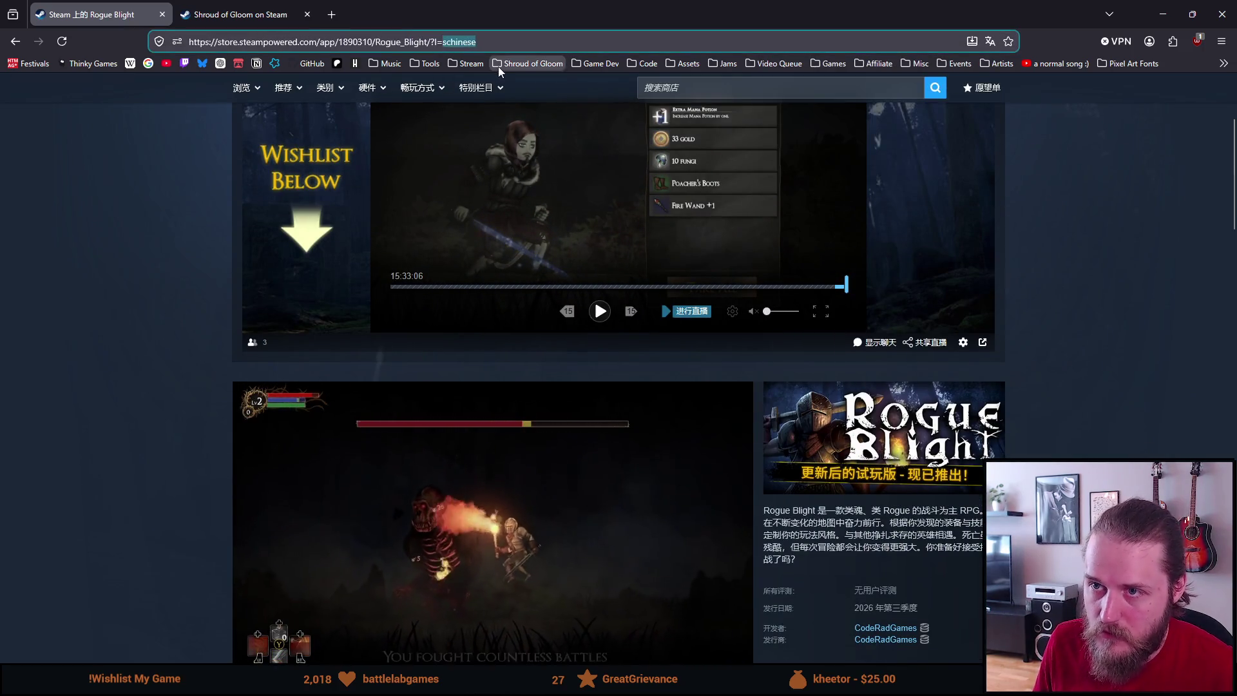
text(polish)
key(Return)
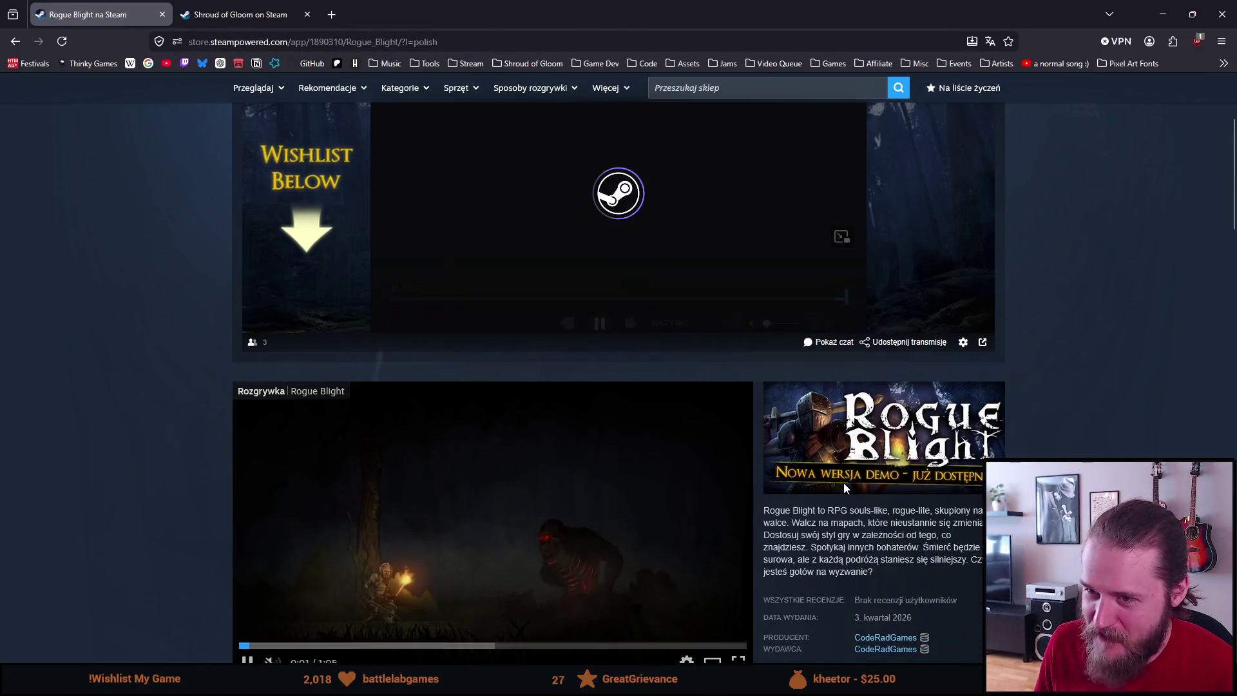
scroll(605, 313, down, 8)
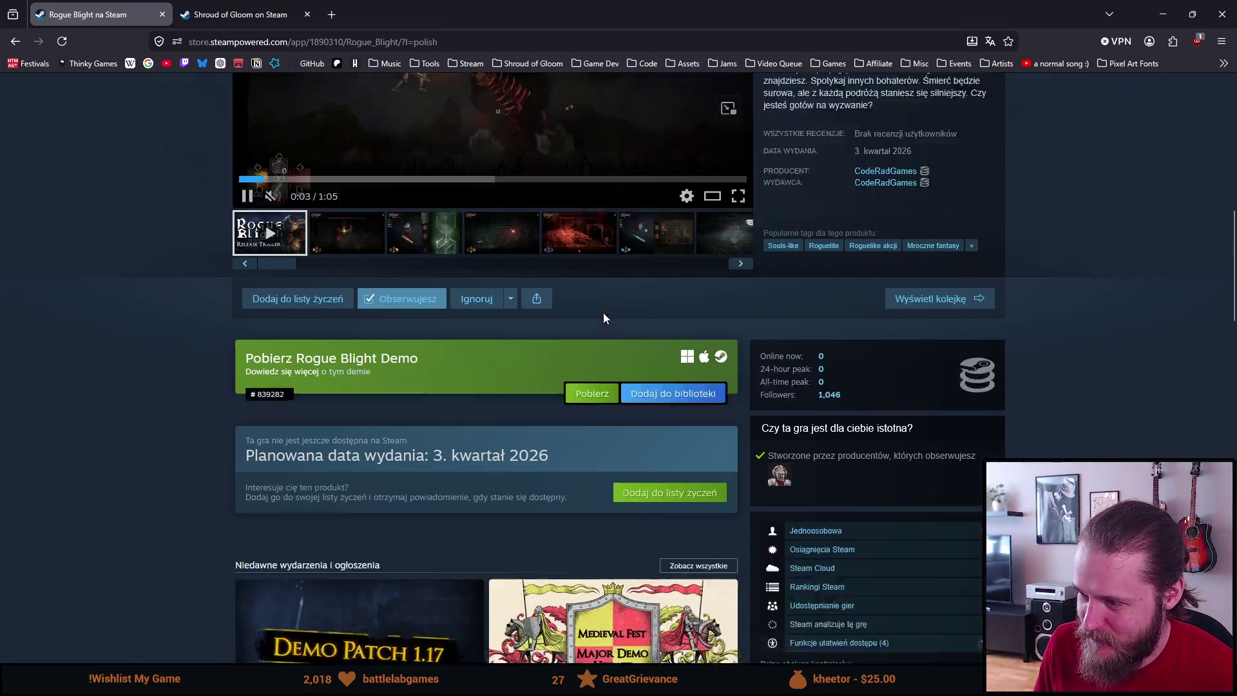
scroll(516, 488, down, 5)
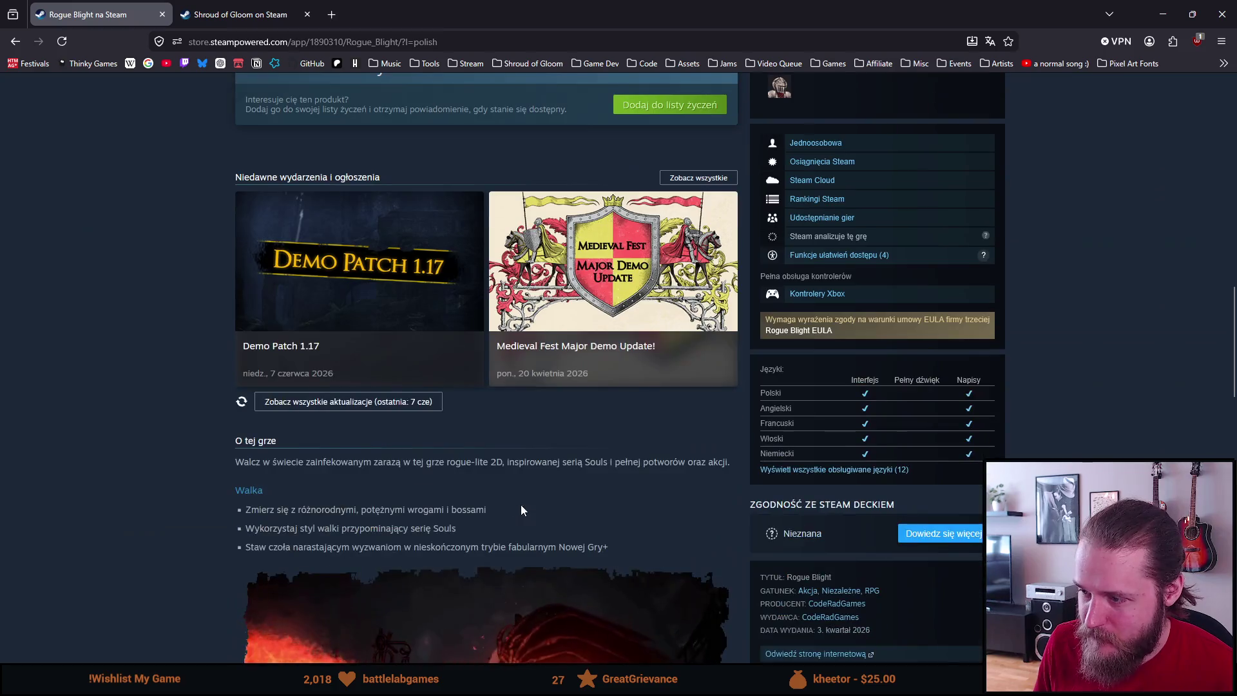
click(806, 470)
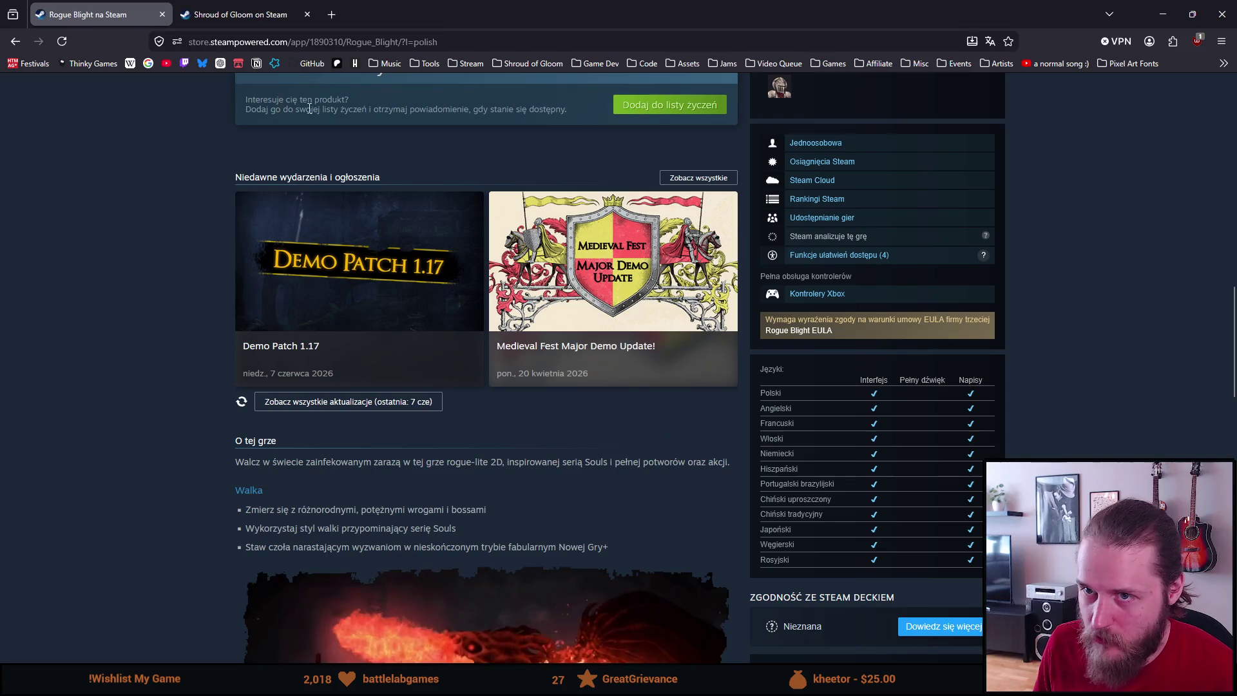
Step: Change the URL language to japanese, fixing the 'japanish' typo, and reload
double_click(427, 41)
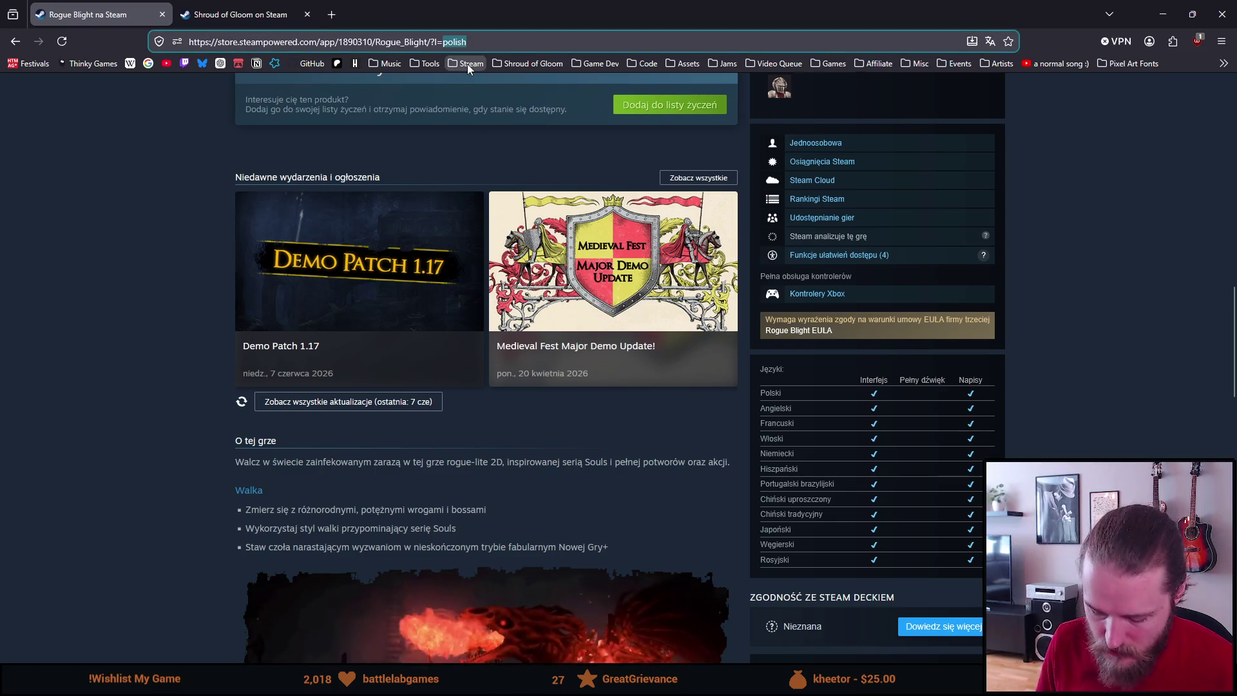
text(japanish)
key(Return)
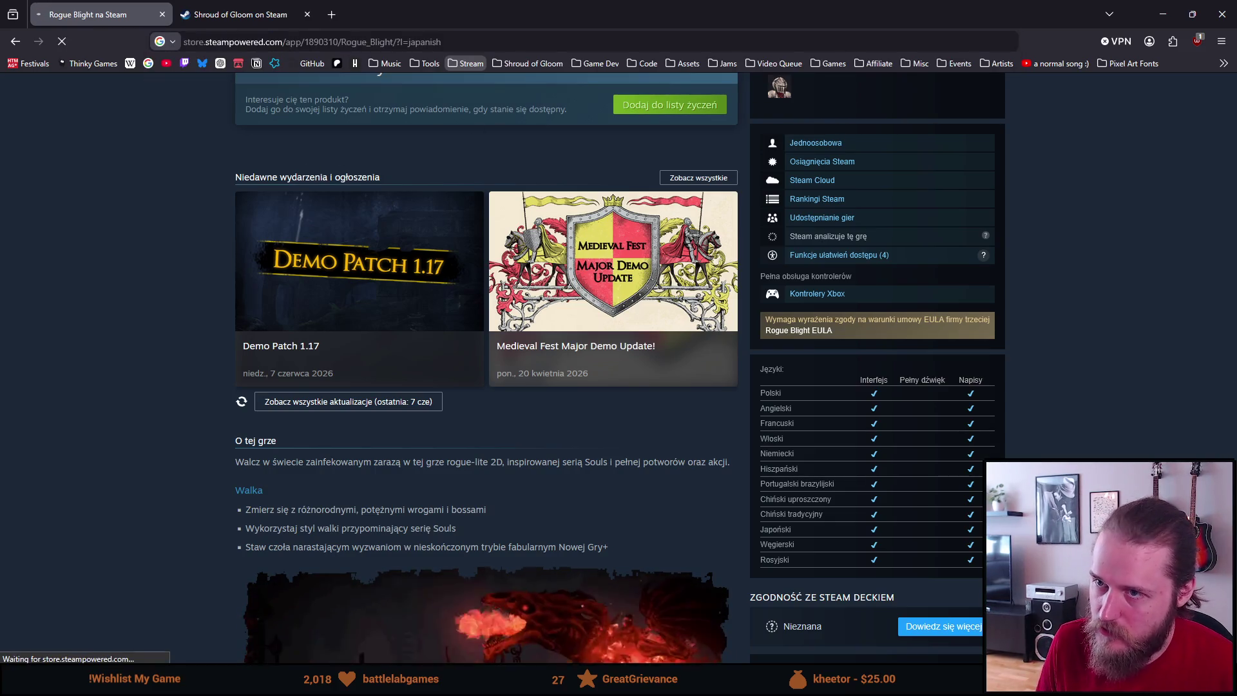
drag(446, 42, 436, 42)
text(ese)
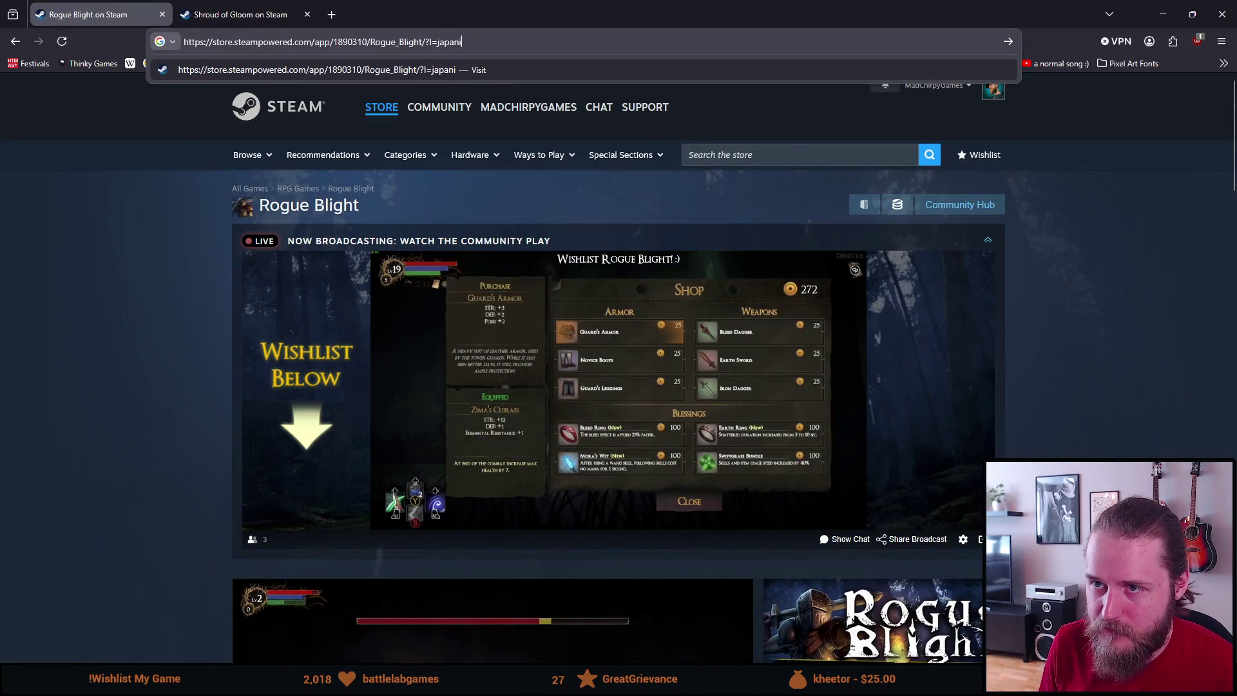
key(Return)
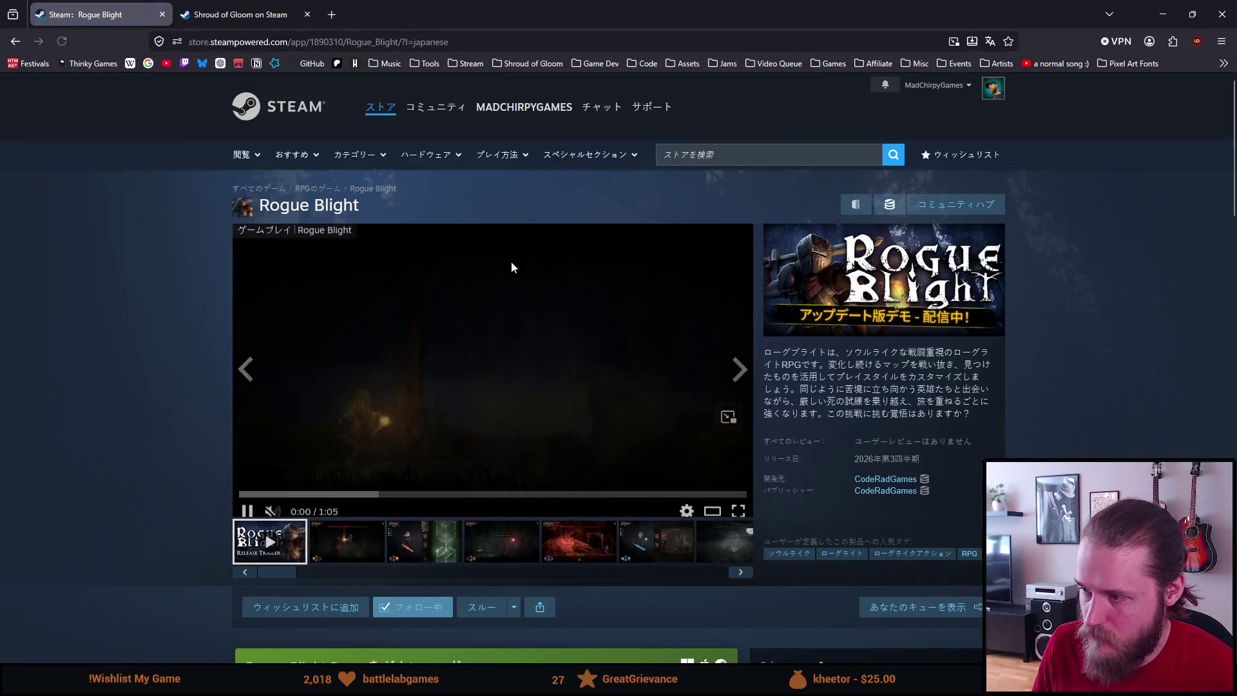
Step: Scroll the Japanese page, then delete the language parameter to reload it in English
scroll(788, 436, down, 4)
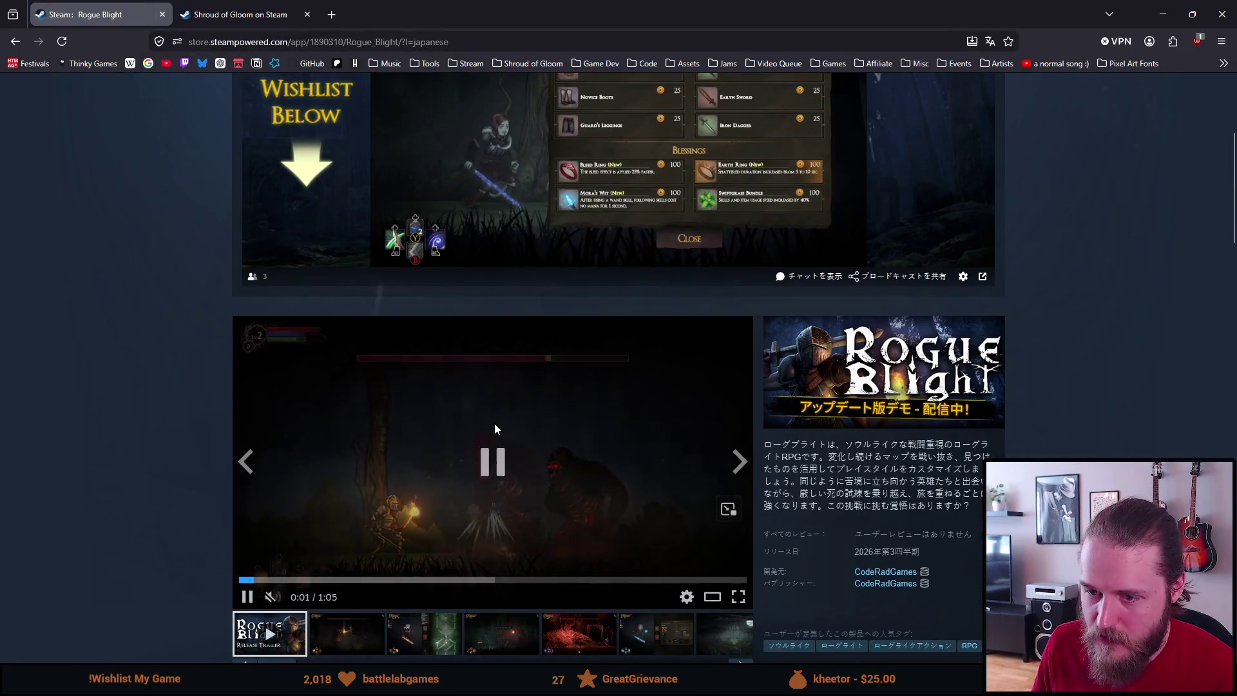
scroll(494, 423, down, 8)
scroll(493, 423, down, 3)
drag(450, 42, 402, 41)
key(BackSpace)
key(Return)
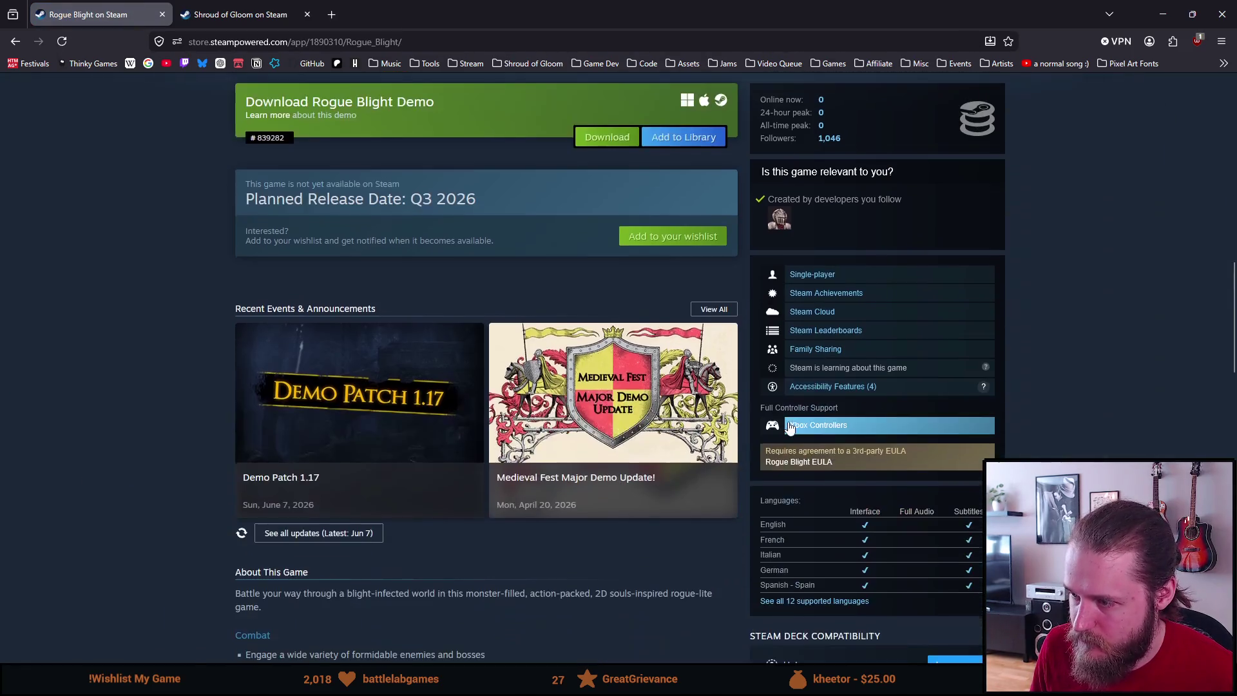
click(813, 602)
scroll(802, 355, down, 3)
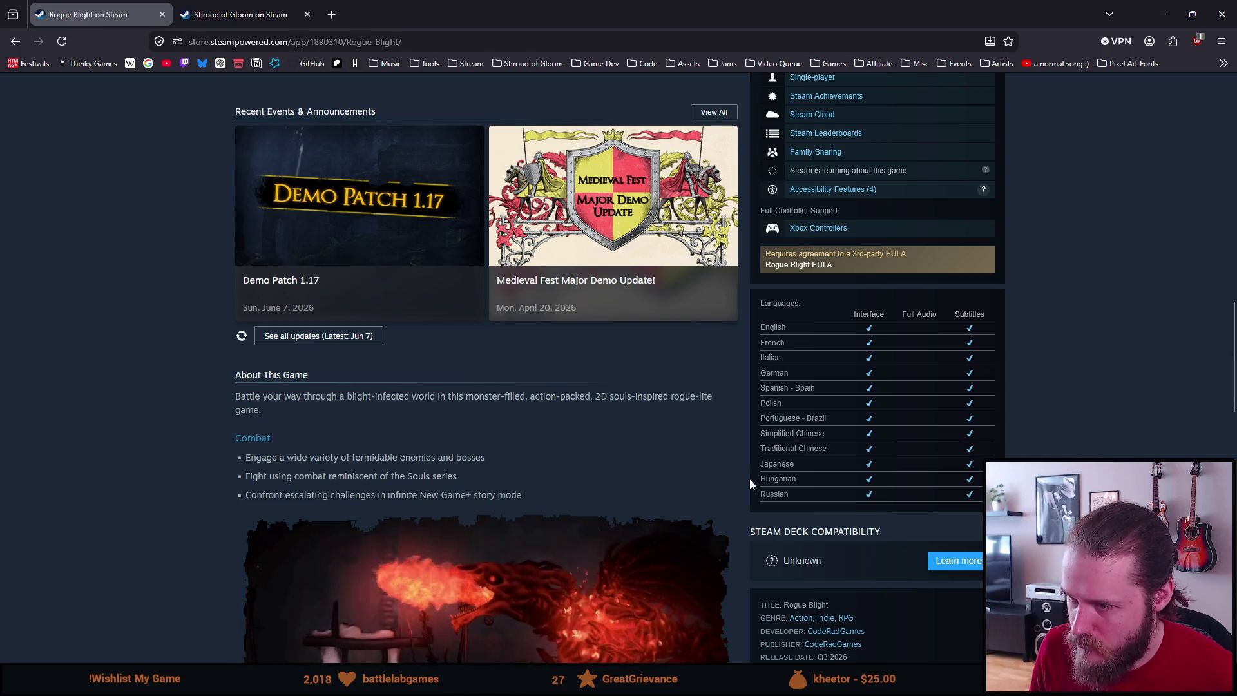
key(Home)
key(ctrl+l)
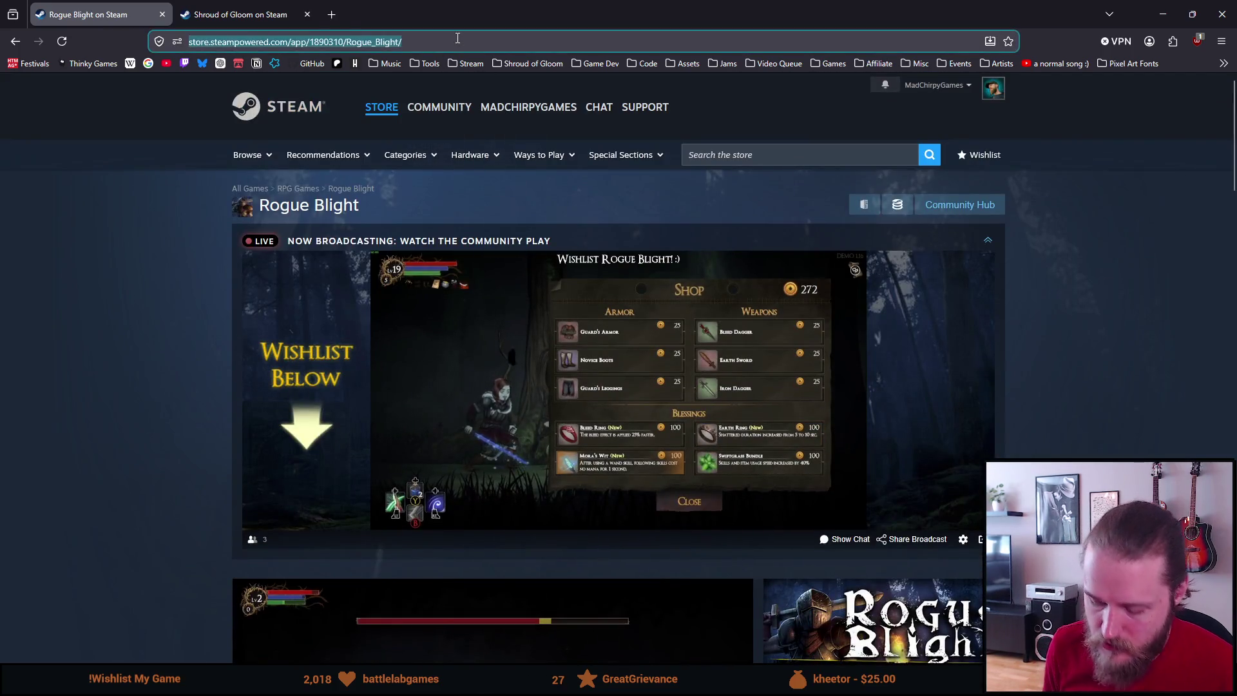
key(End)
text(?l=du)
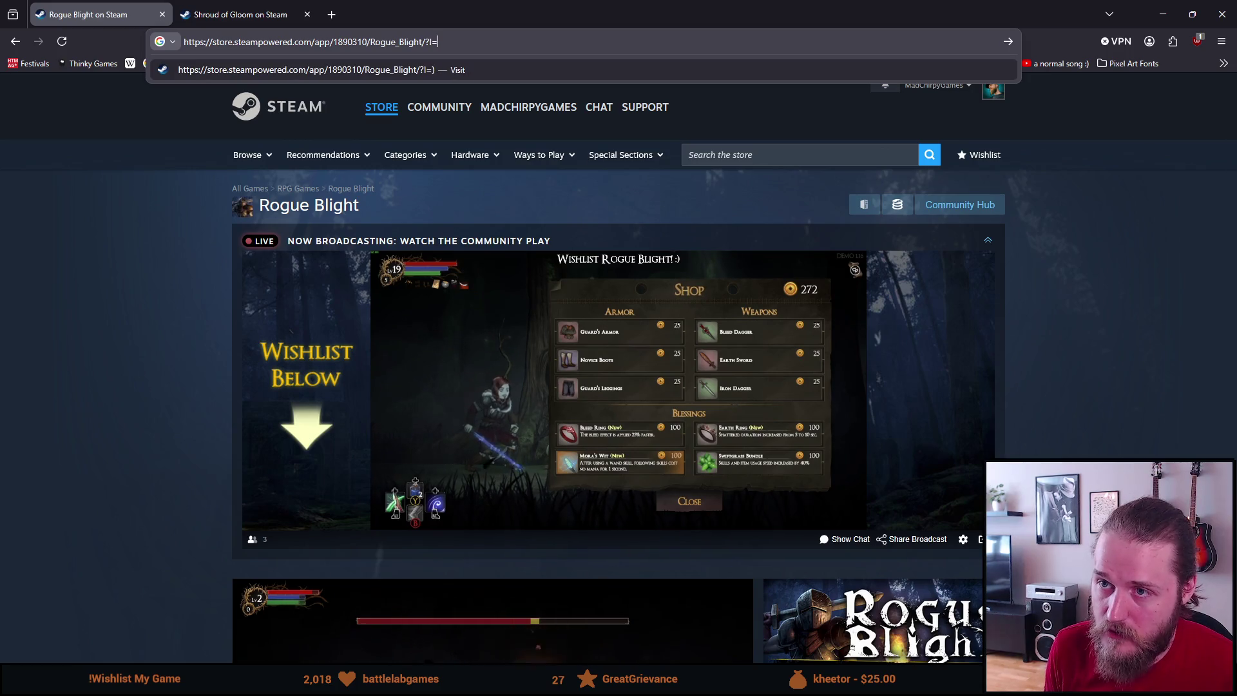
text(tch)
key(Return)
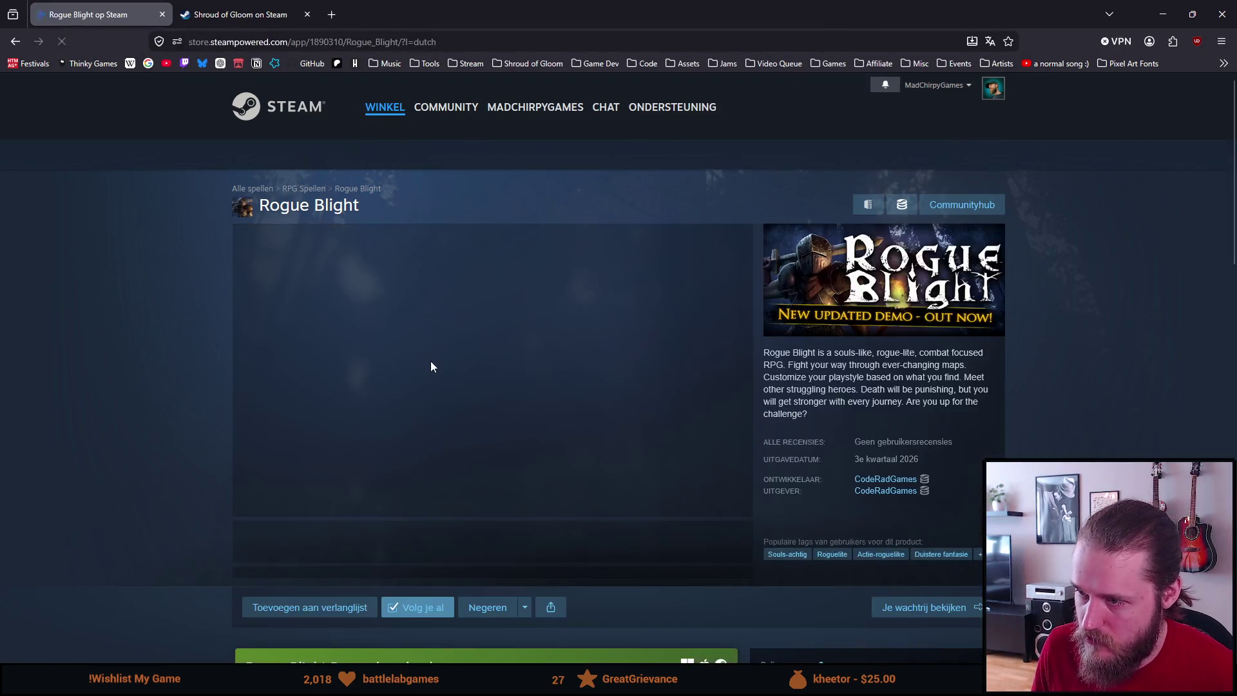
scroll(438, 361, down, 9)
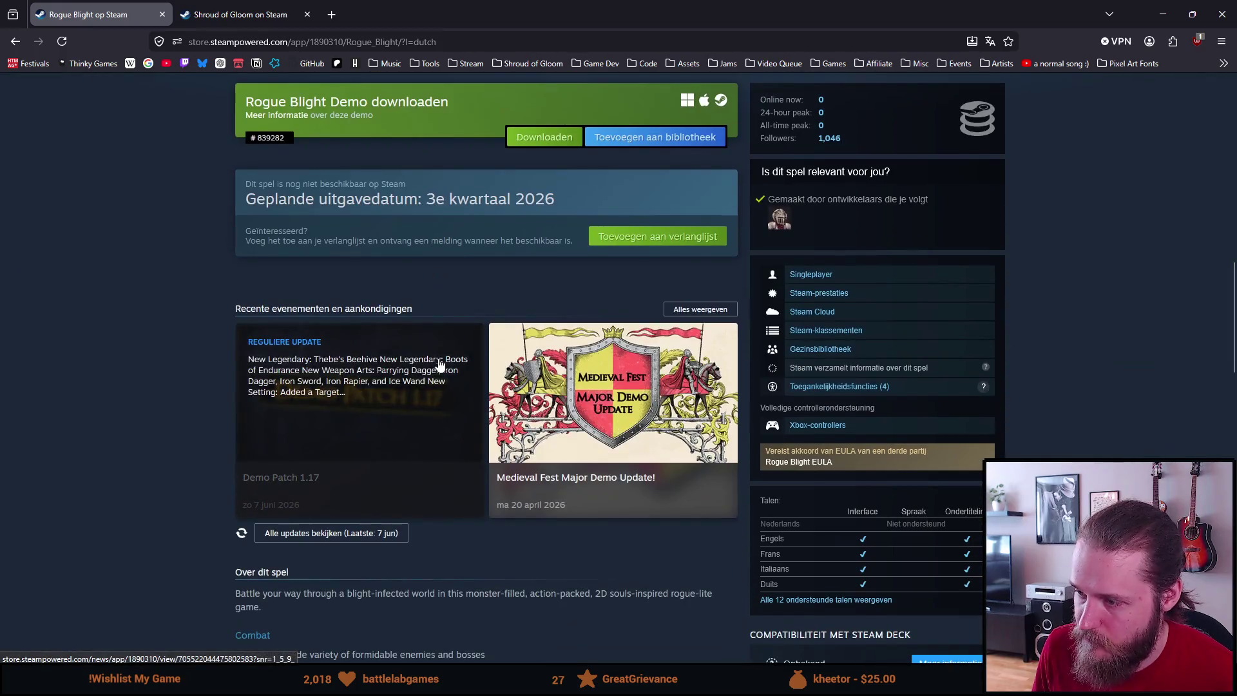
click(792, 600)
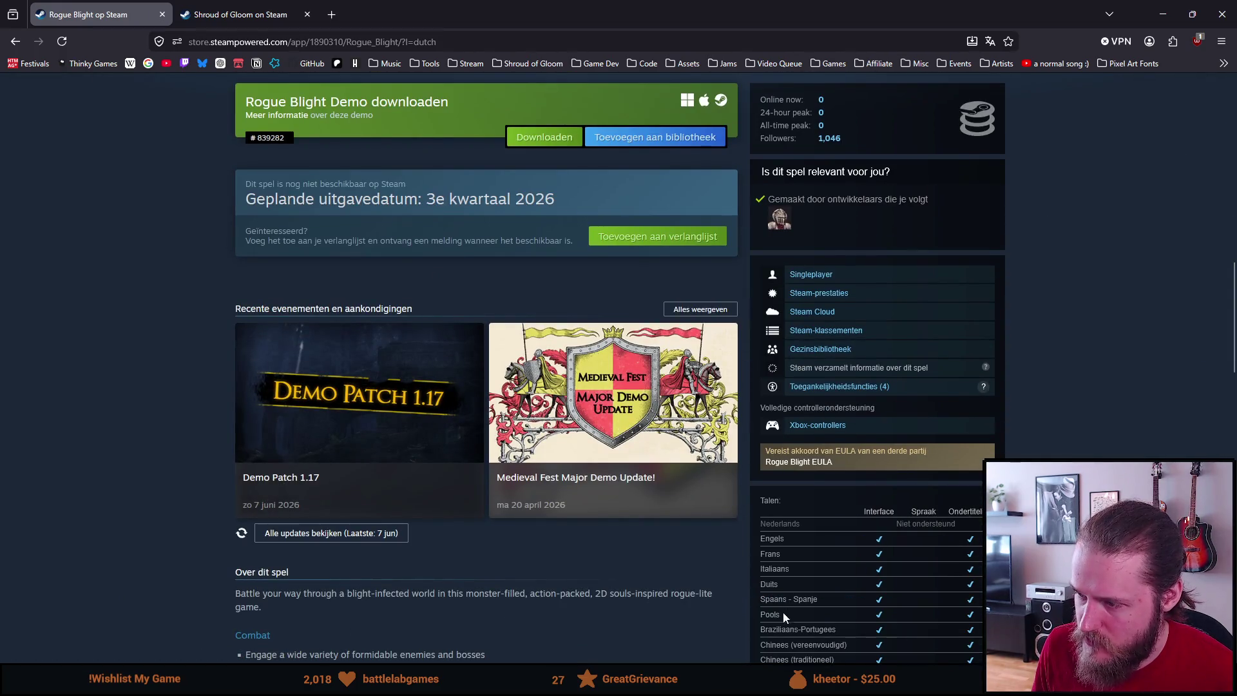
key(alt+Left)
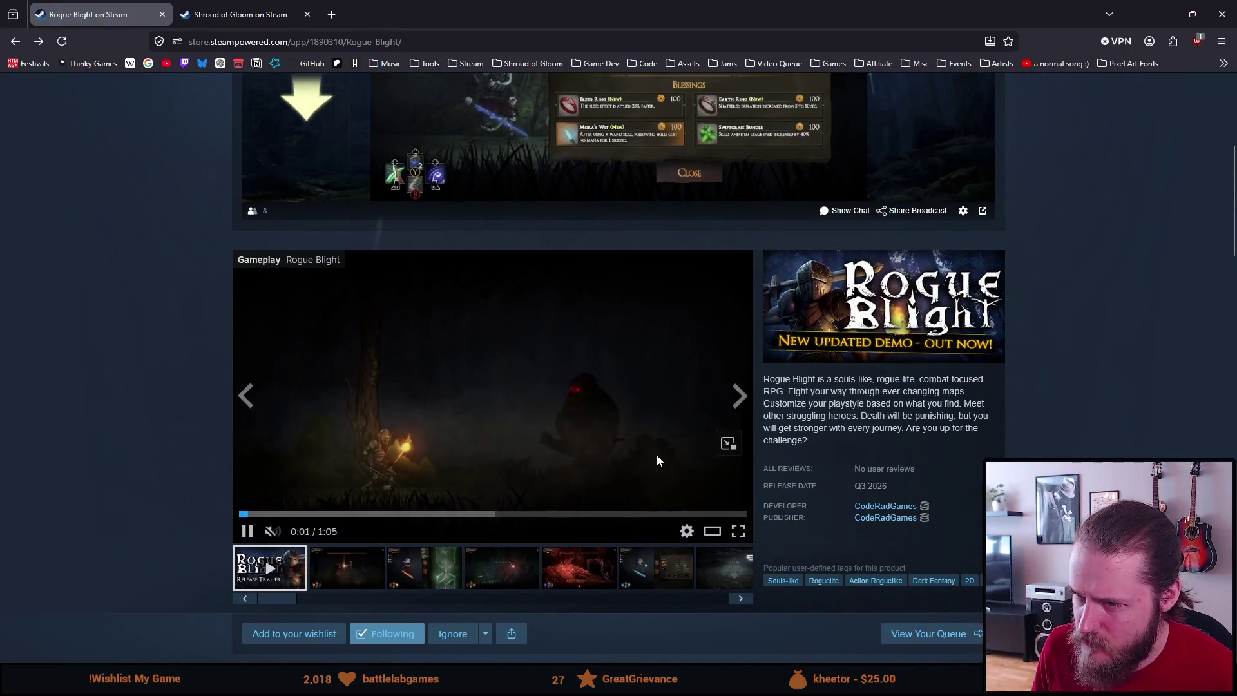
Step: Pause the trailer and expand the Languages table to show all 12 supported languages
click(639, 437)
scroll(645, 444, down, 8)
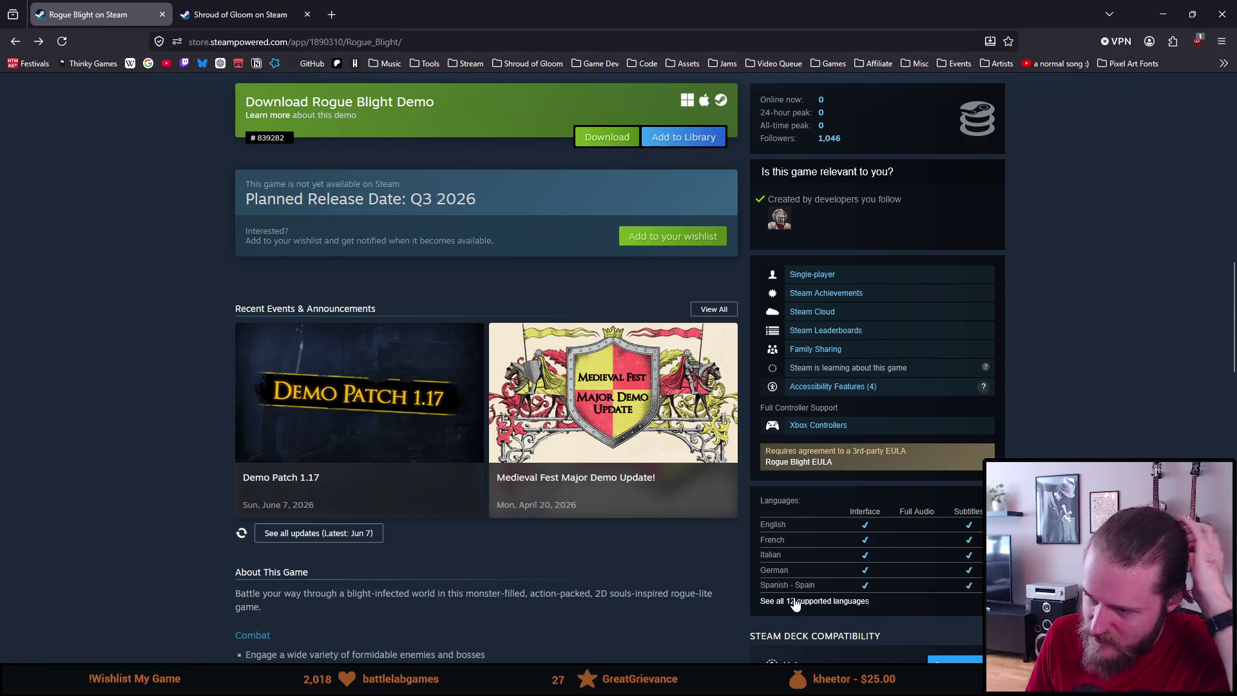
click(794, 600)
scroll(786, 561, up, 15)
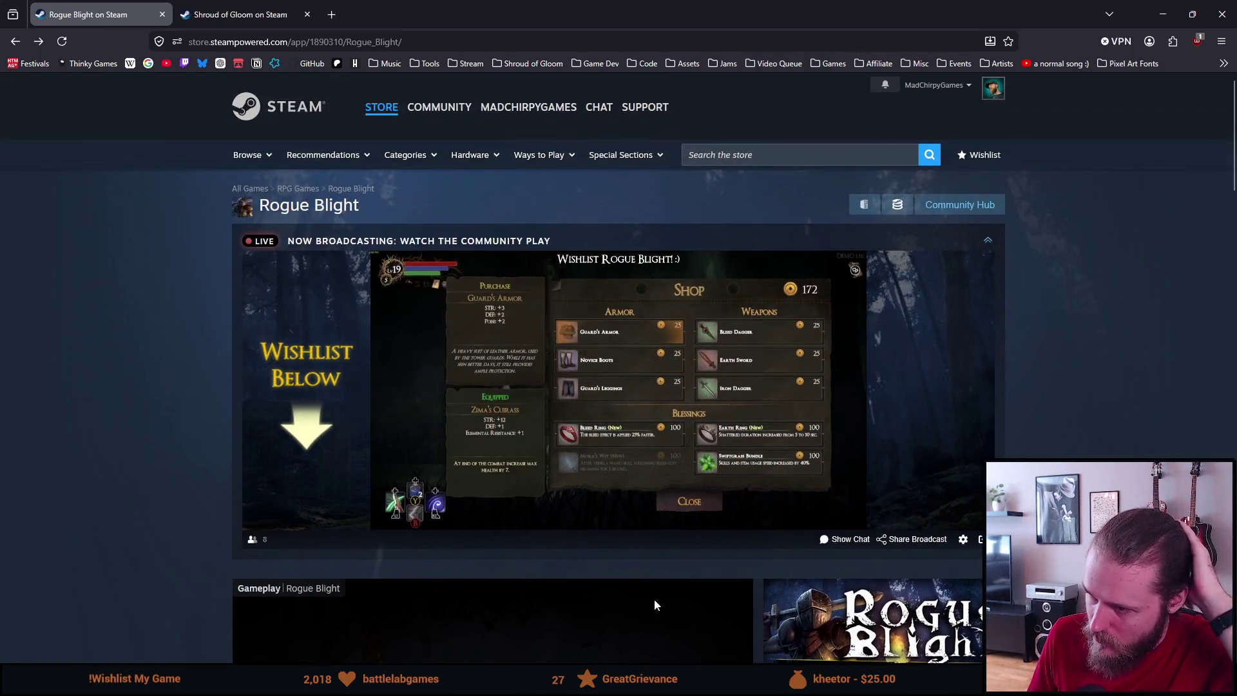
scroll(702, 561, down, 5)
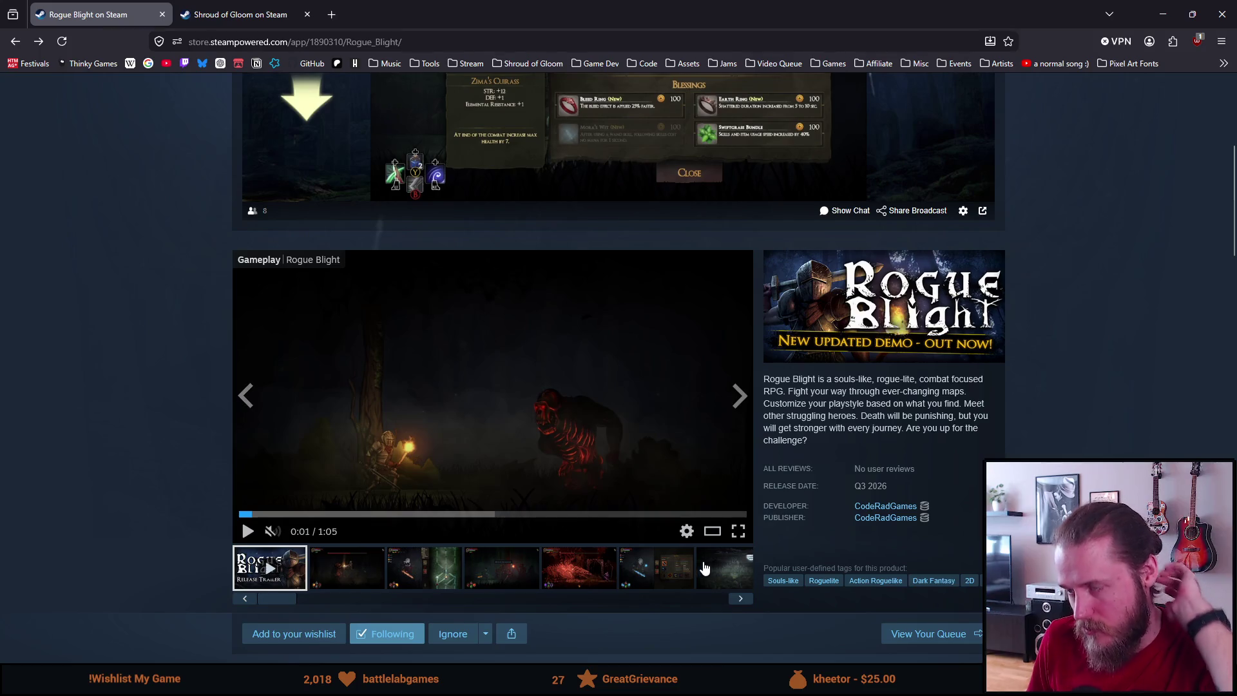
scroll(704, 561, down, 8)
scroll(705, 560, down, 3)
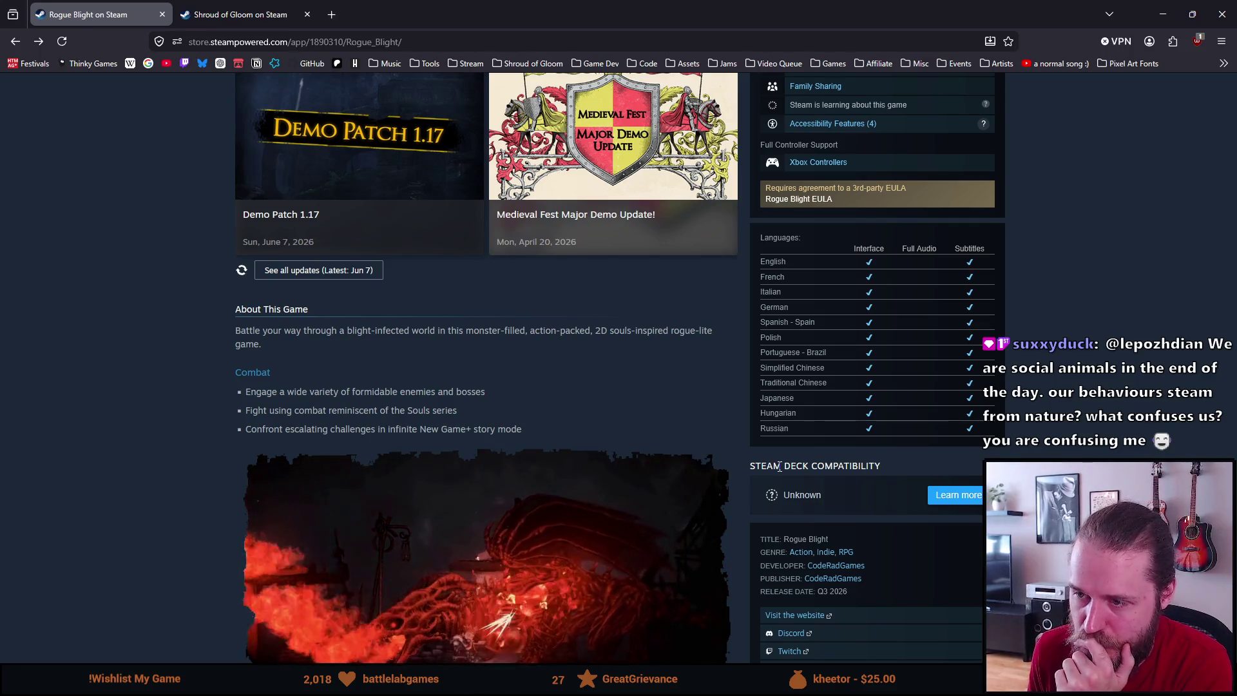
Step: Expand About This Game with READ MORE and scroll through the Character Progression section
scroll(779, 466, down, 5)
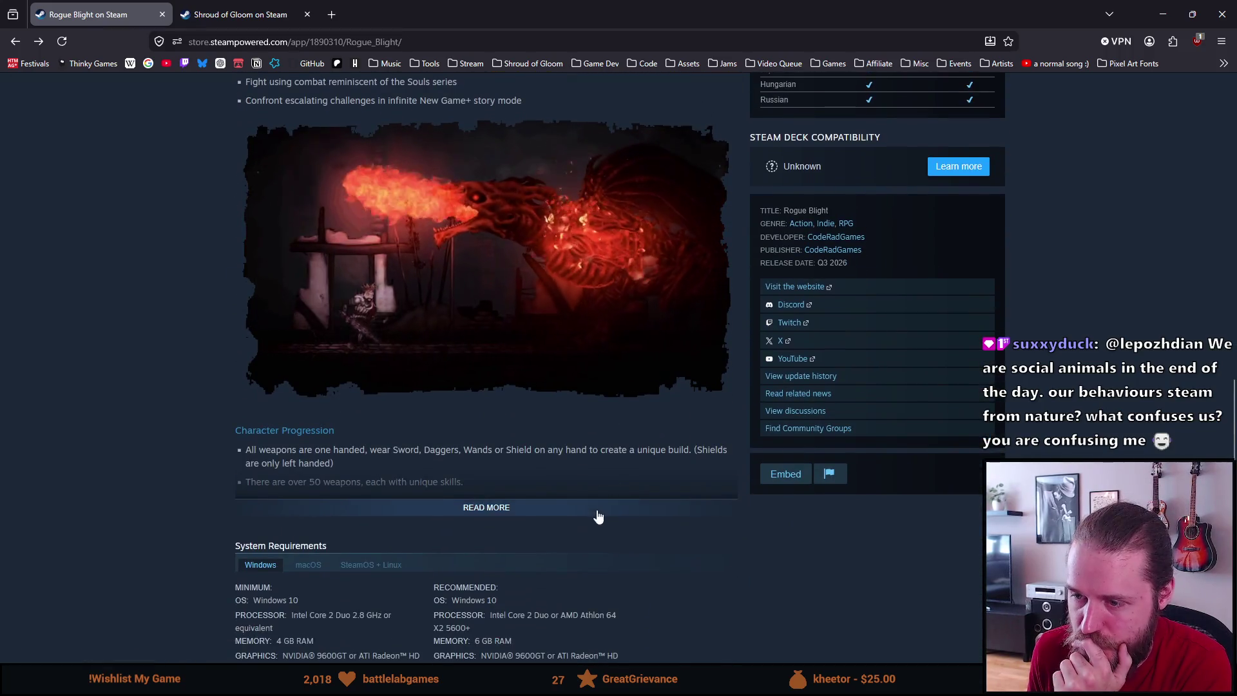
click(595, 512)
scroll(596, 512, down, 10)
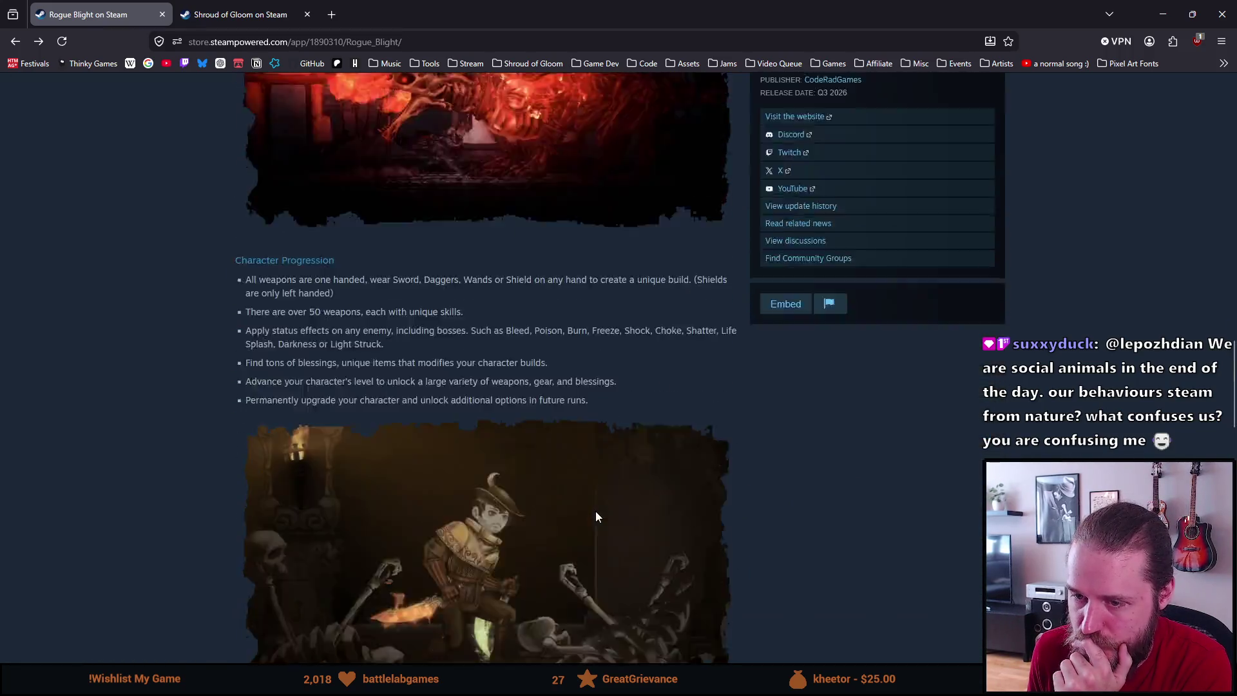
scroll(596, 512, up, 15)
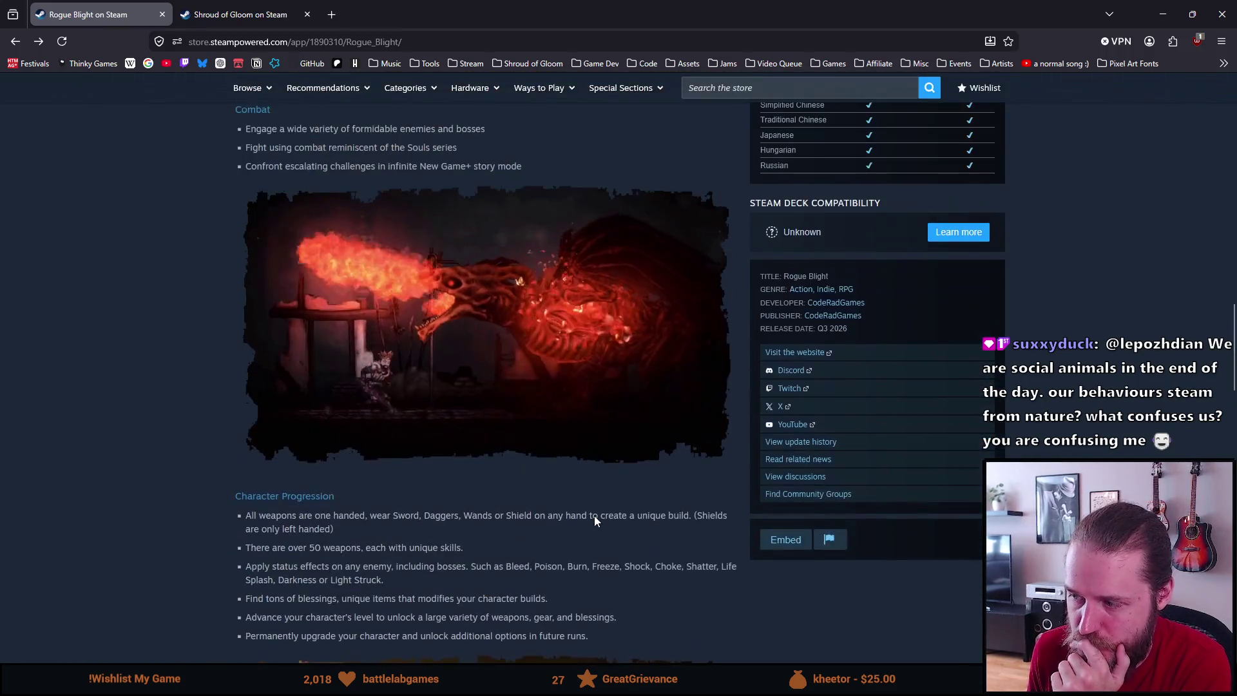
scroll(595, 521, up, 2)
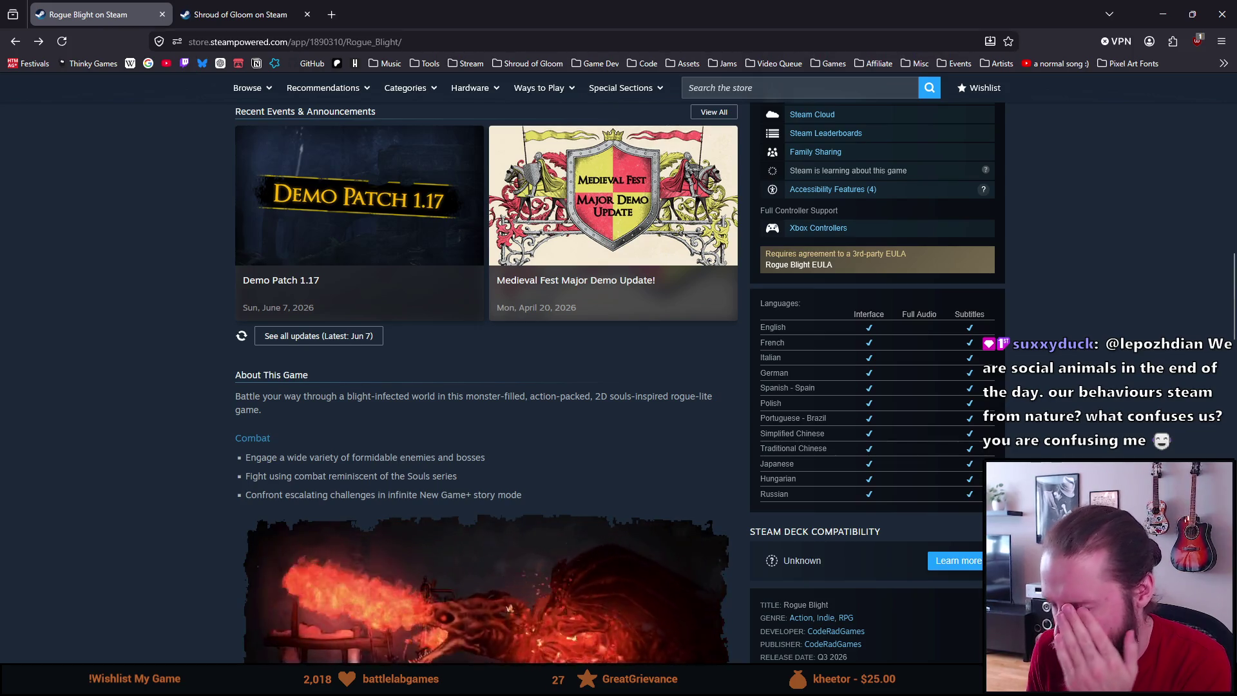
scroll(490, 387, up, 10)
scroll(490, 387, up, 1)
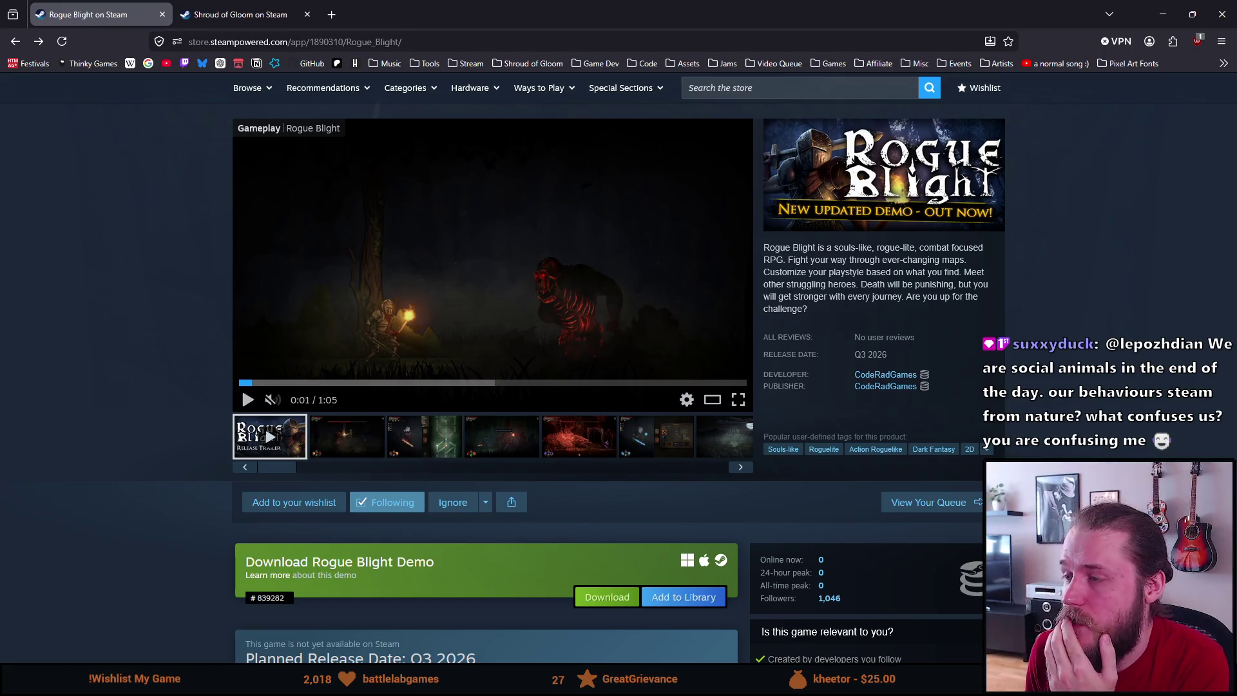
scroll(489, 386, down, 4)
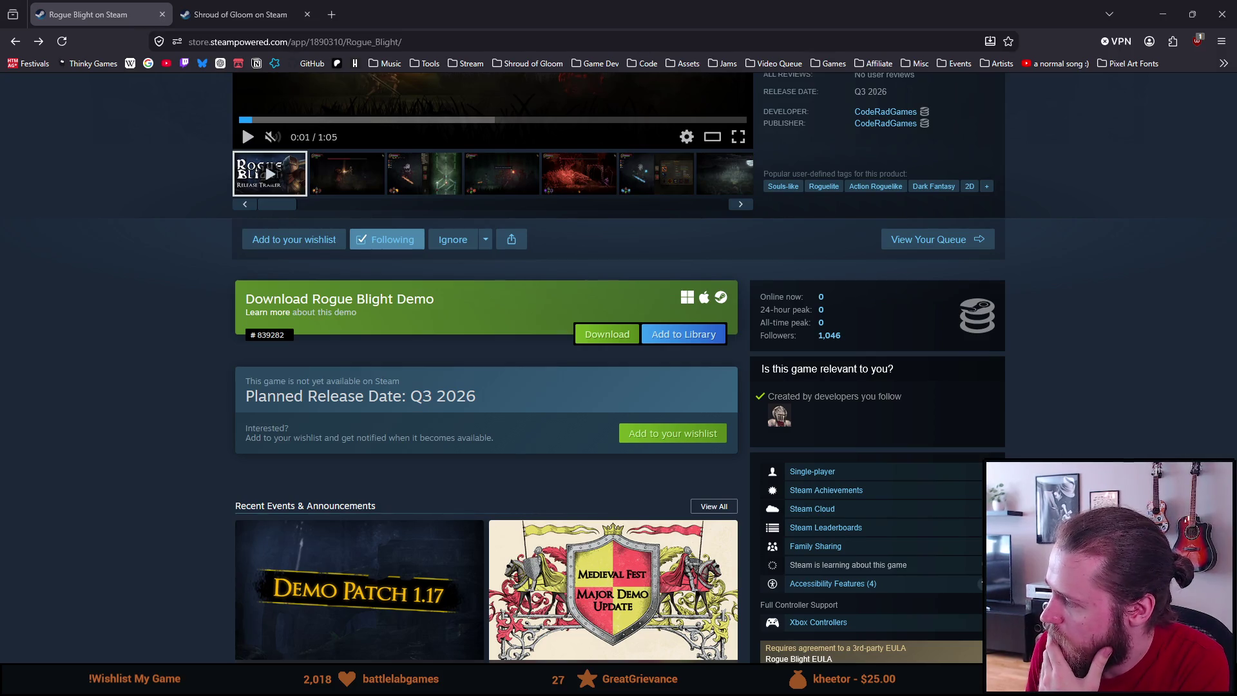
scroll(794, 416, up, 7)
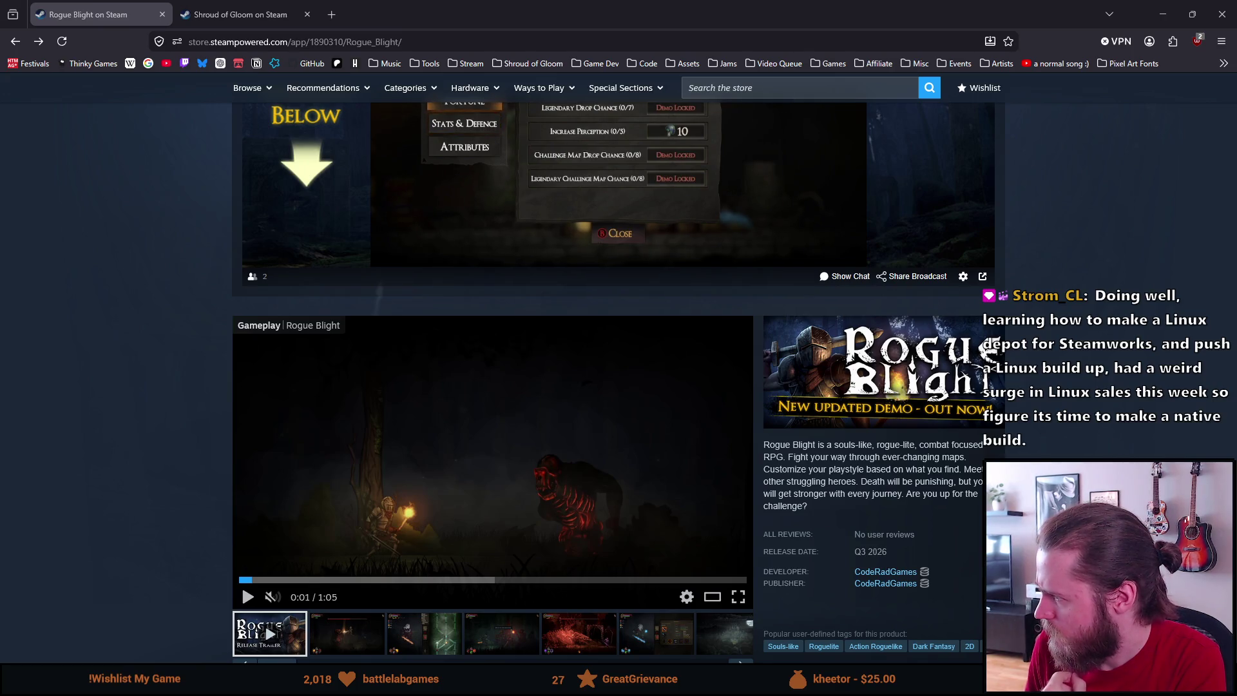
Step: Switch to the 'Shroud of Gloom on Steam' browser tab to view its store page
click(236, 6)
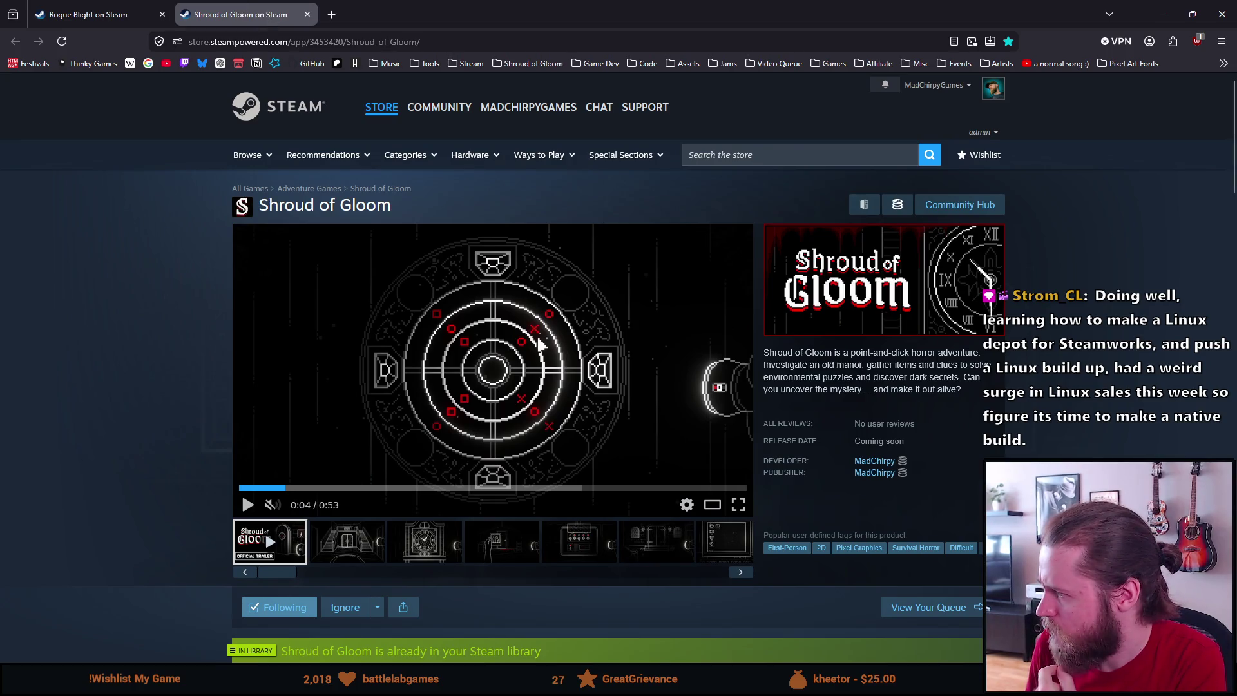